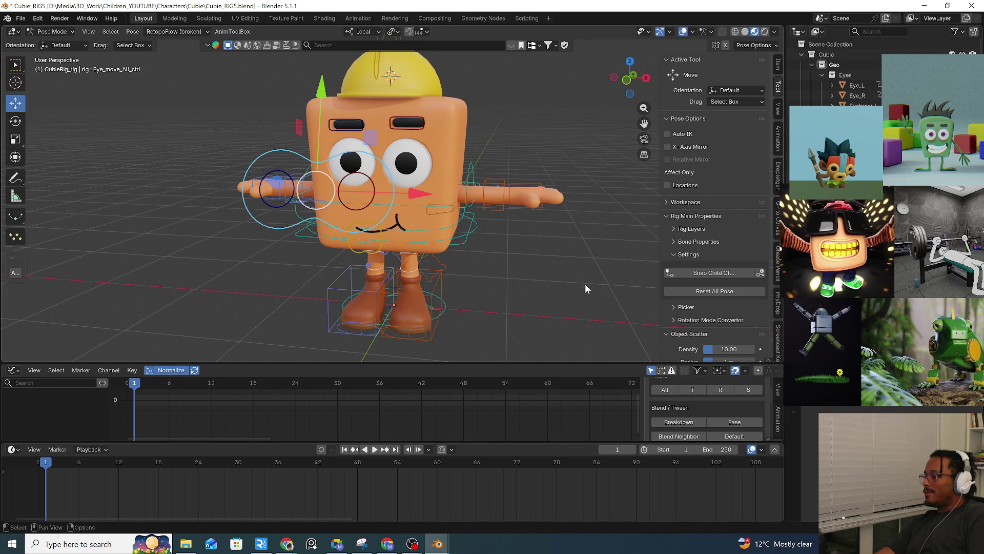
Select the Eye_move_All_ctrl eye control and frame it in the view.
key("alt+Tab")
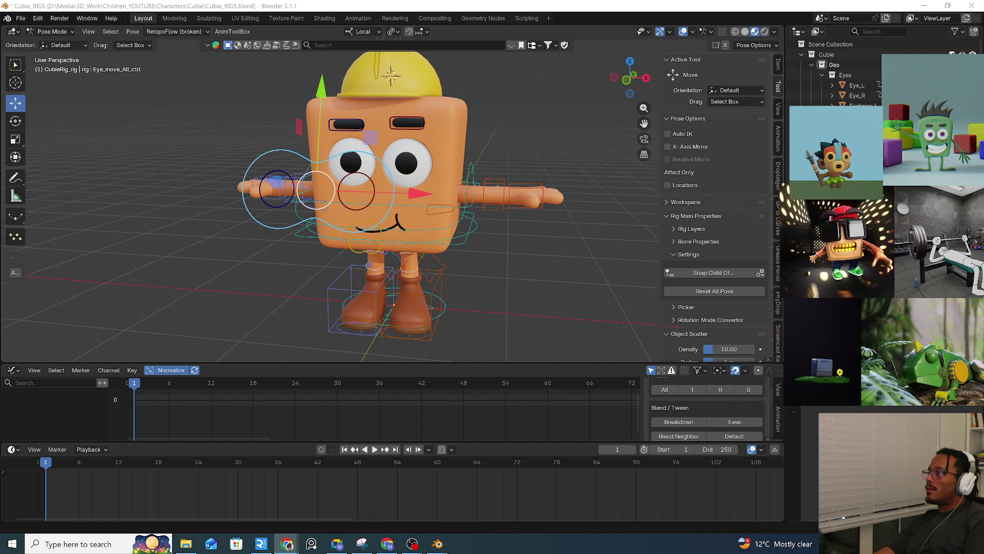
left_click(464, 246)
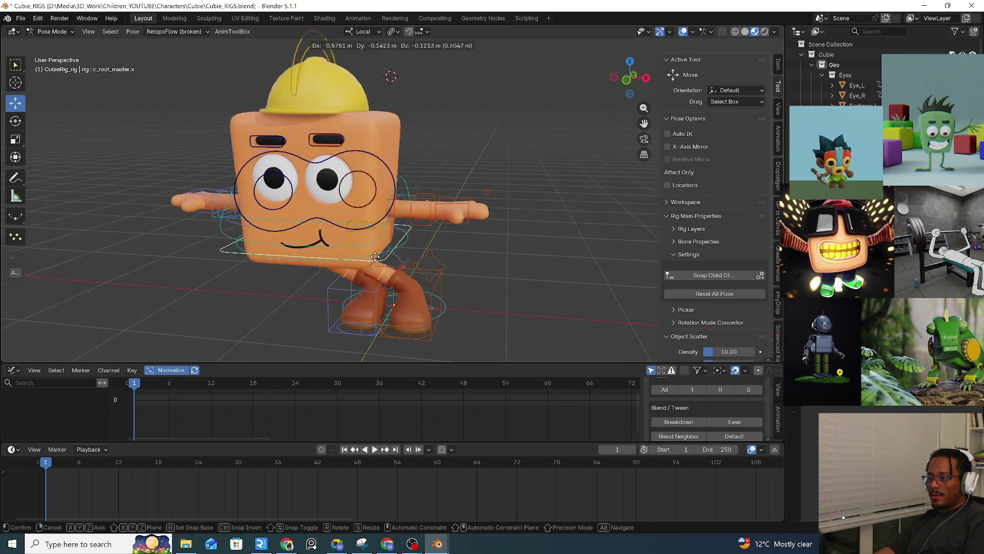
left_click(375, 235)
left_click(263, 226)
key("KP_Decimal")
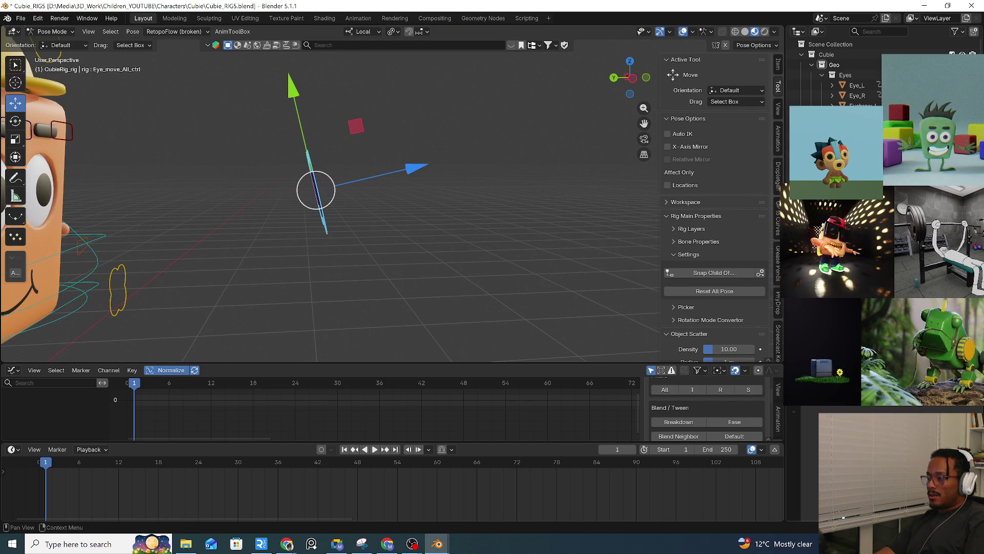
key("alt+r")
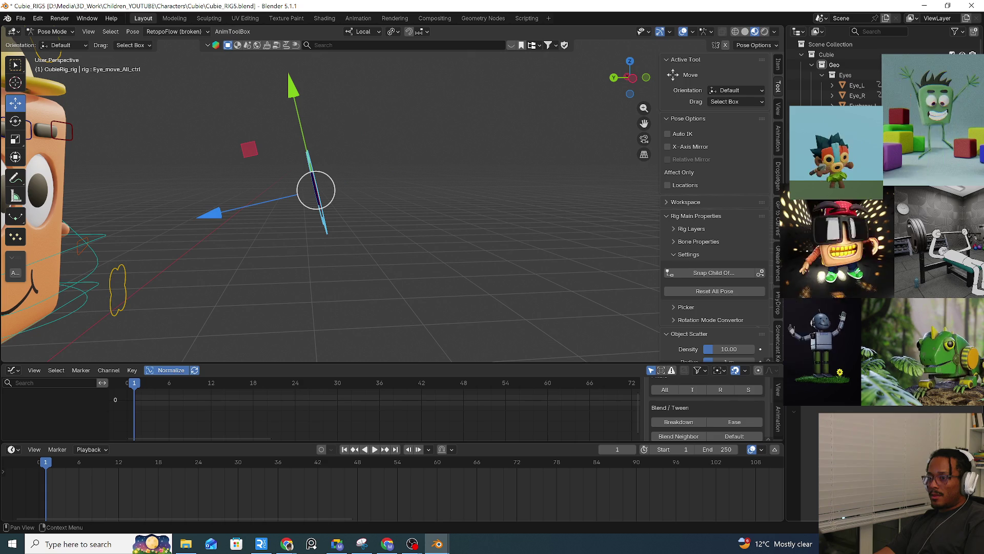
key("alt+r")
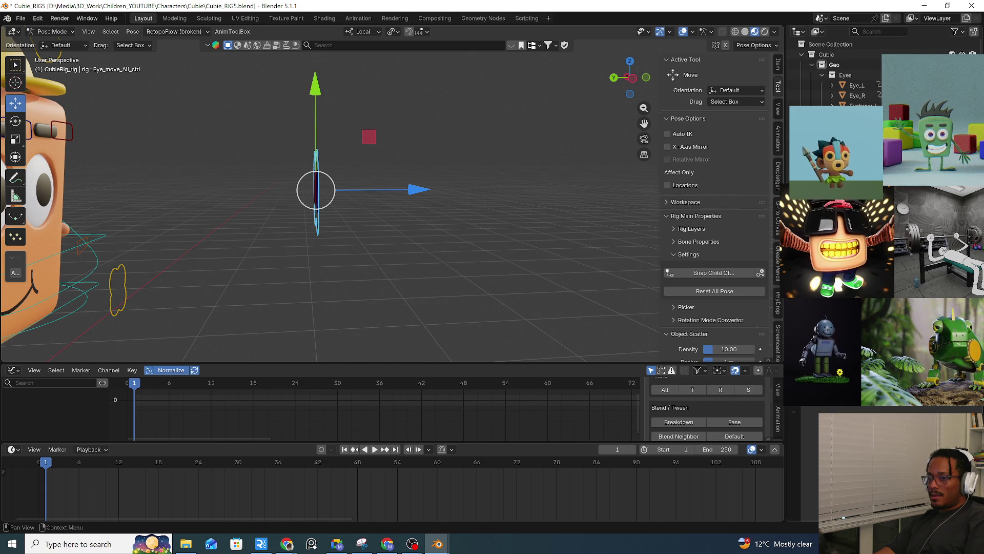
middle_click_drag(420, 246, 513, 235, "shift")
Test-move the eye control and the c_root_master.x root, cancelling both moves.
key("g")
right_click(389, 258)
mouse_move(382, 263)
middle_mouse_down()
mouse_move(319, 253)
mouse_move(358, 246)
middle_mouse_up()
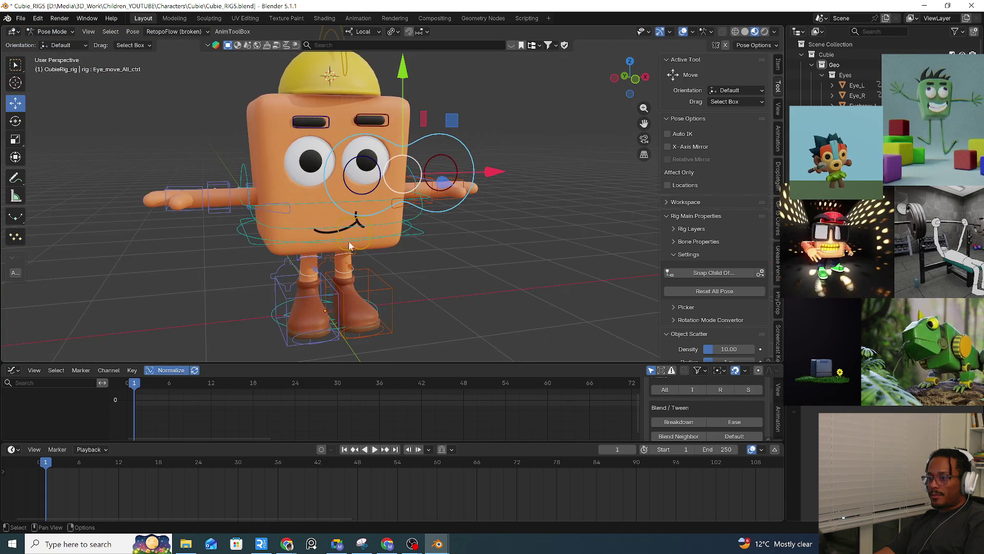
left_click(425, 235)
key("g")
right_click(458, 232)
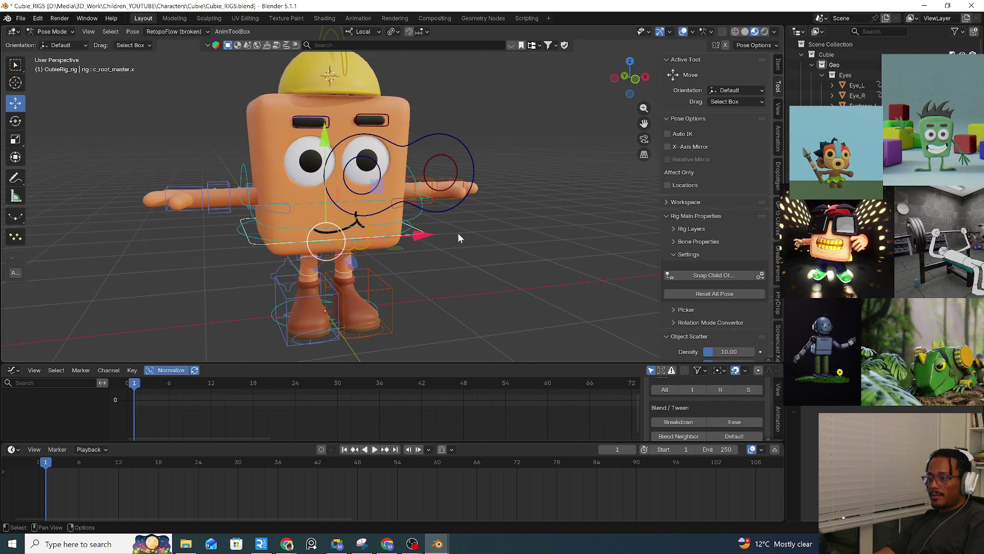
Repeat the root control test move twice, cancelling each so the rig snaps back.
left_click(460, 205)
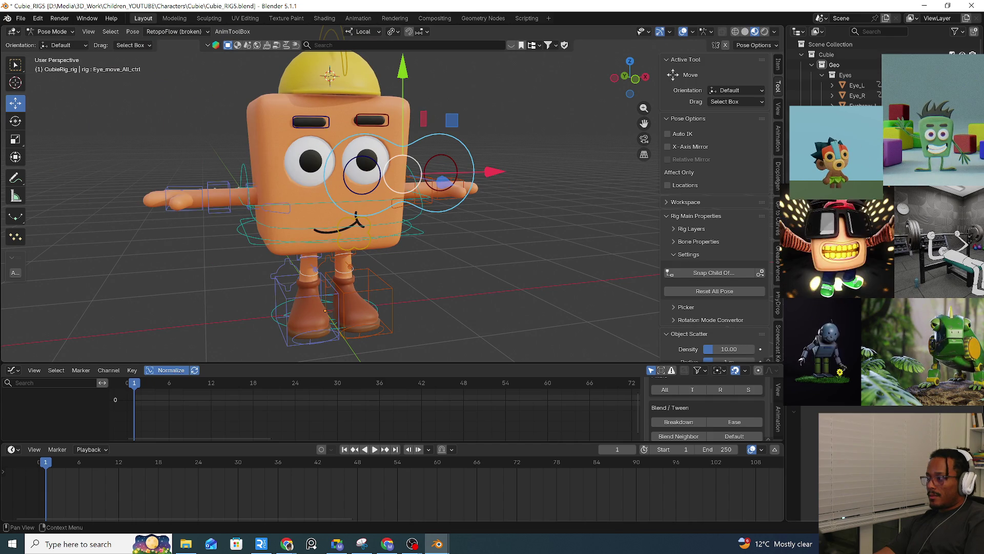
left_click(420, 233)
key("g")
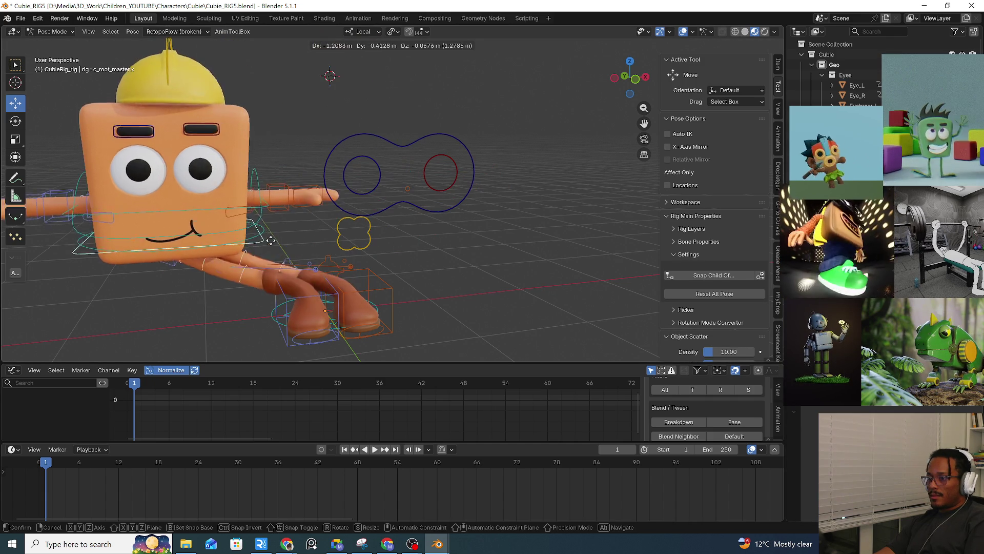
right_click(444, 226)
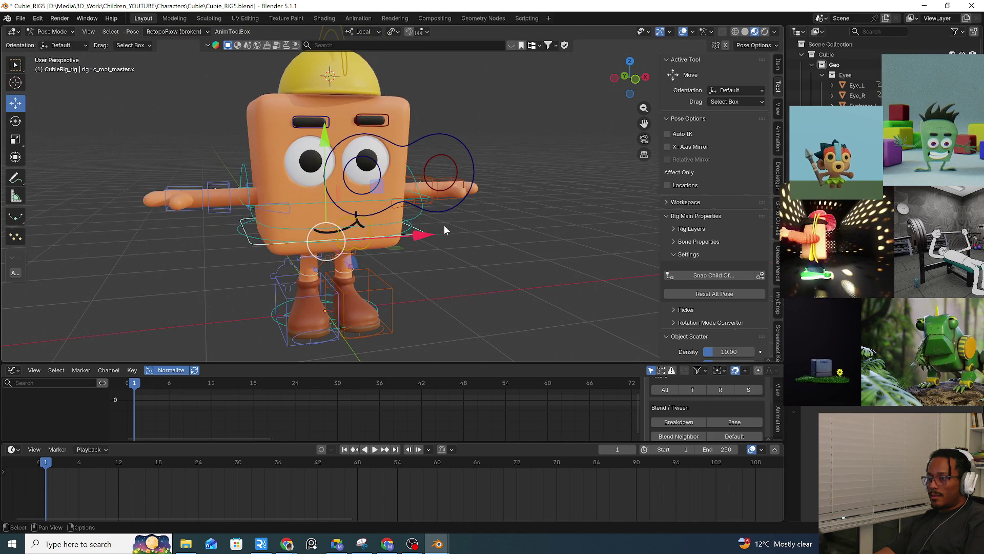
left_click(452, 207)
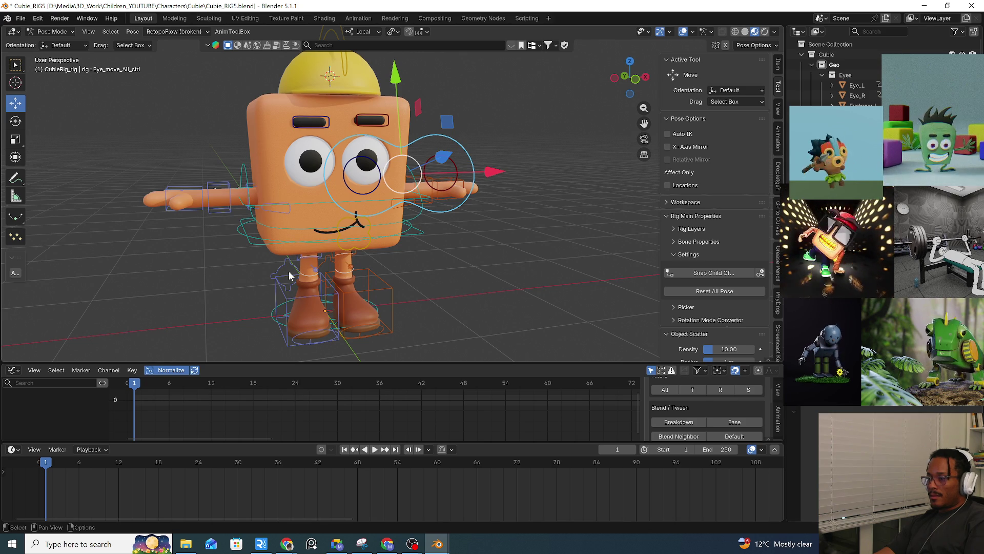
left_click(410, 241)
key("g")
right_click(451, 217)
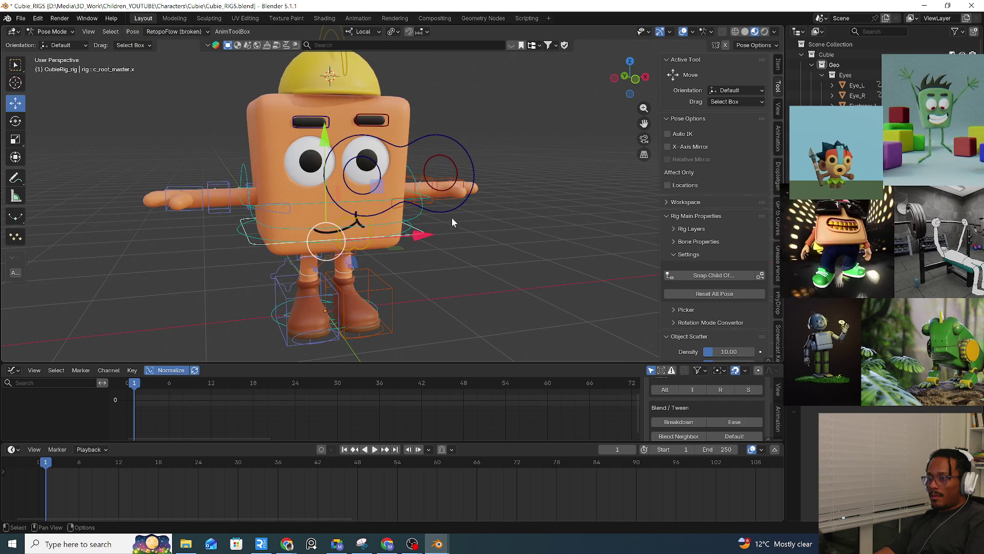
Rotate Eye_move_All_ctrl so its rings lie flat and the pupils shift inward.
left_click(459, 205)
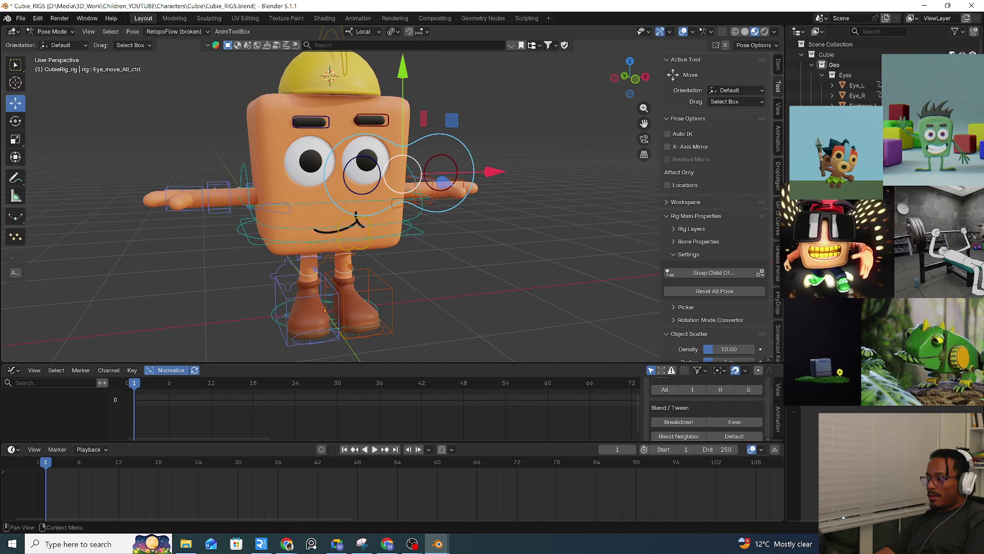
key("alt+r")
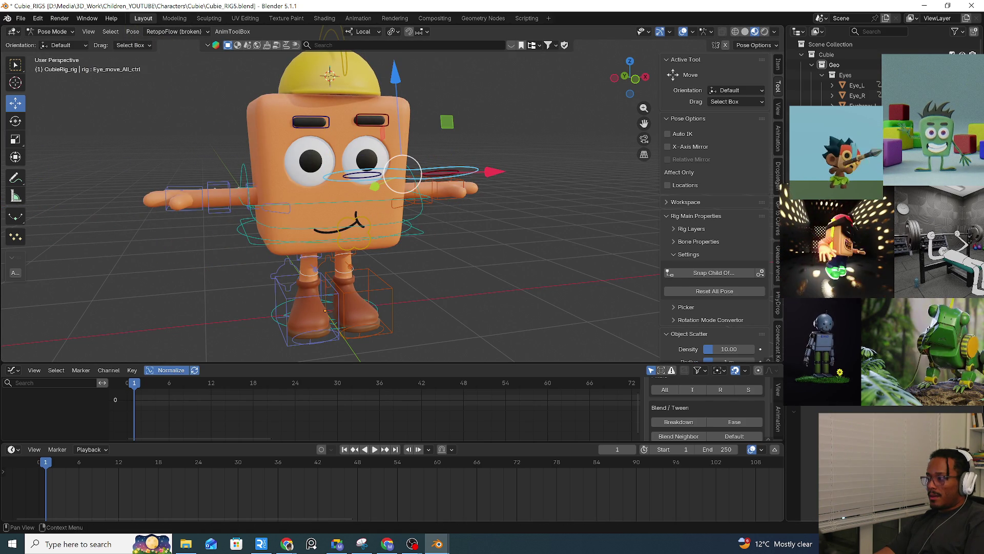
key("ctrl+z")
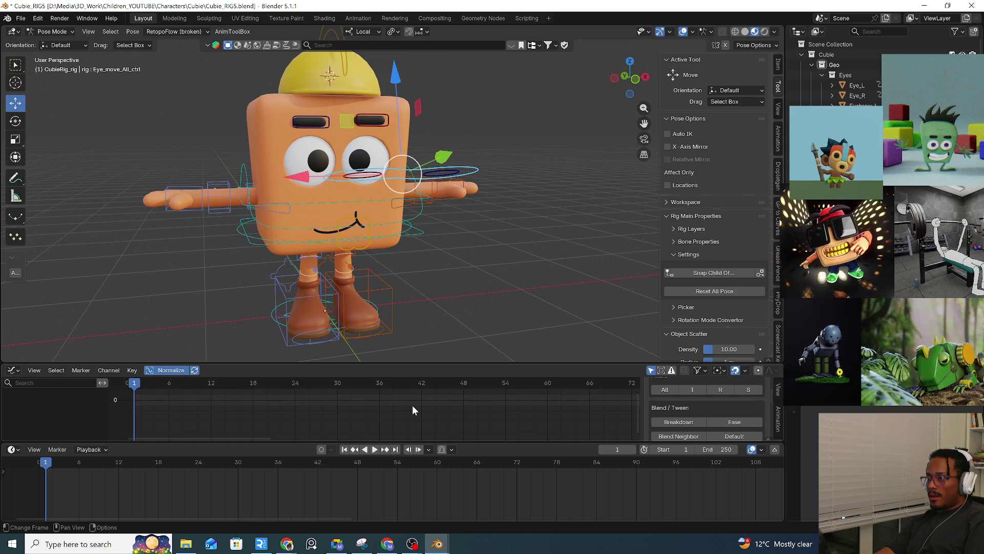
Undo and redo the eye control's recent rotations, flipping between front-facing and flat.
key("ctrl+z")
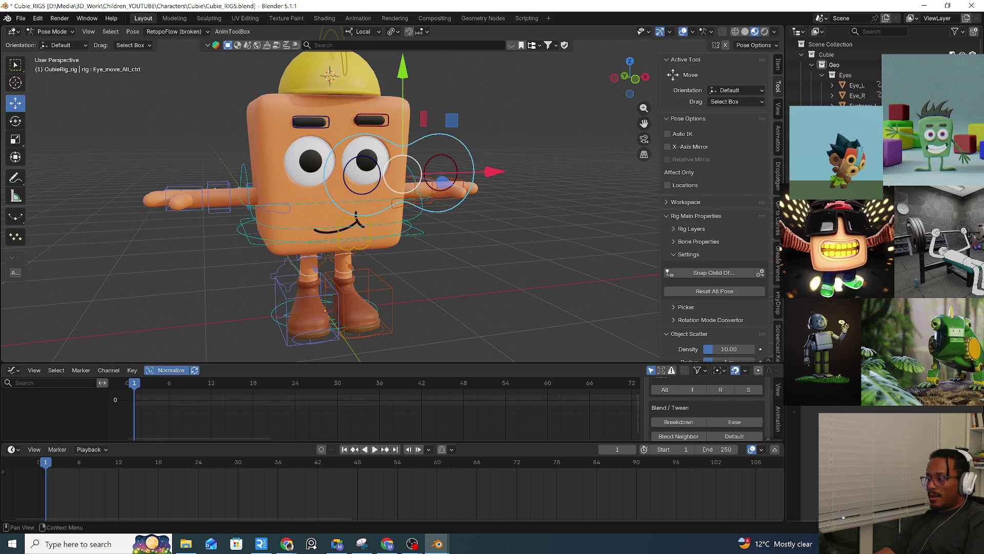
key("ctrl+z")
key("ctrl+z")
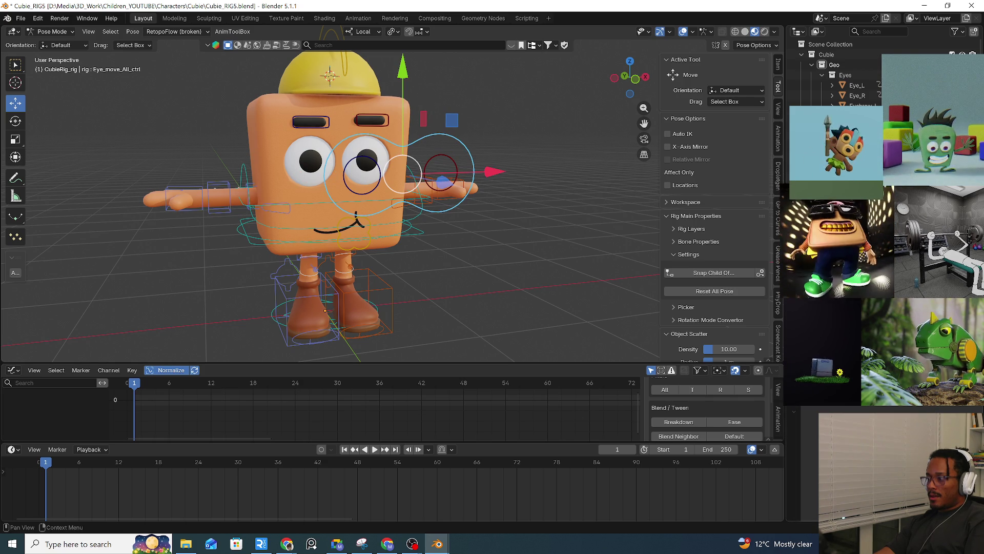
key("ctrl+z")
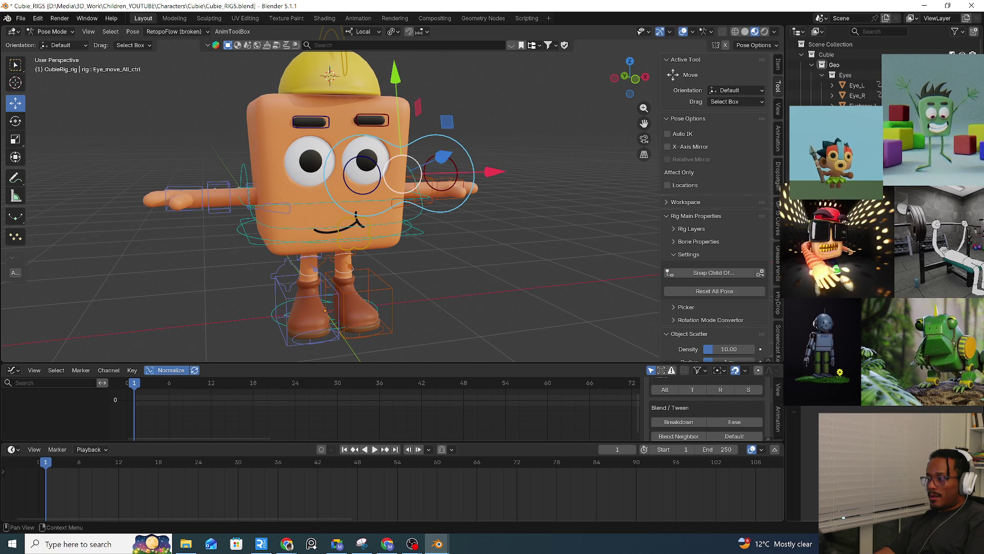
key("ctrl+z")
key("ctrl+z")
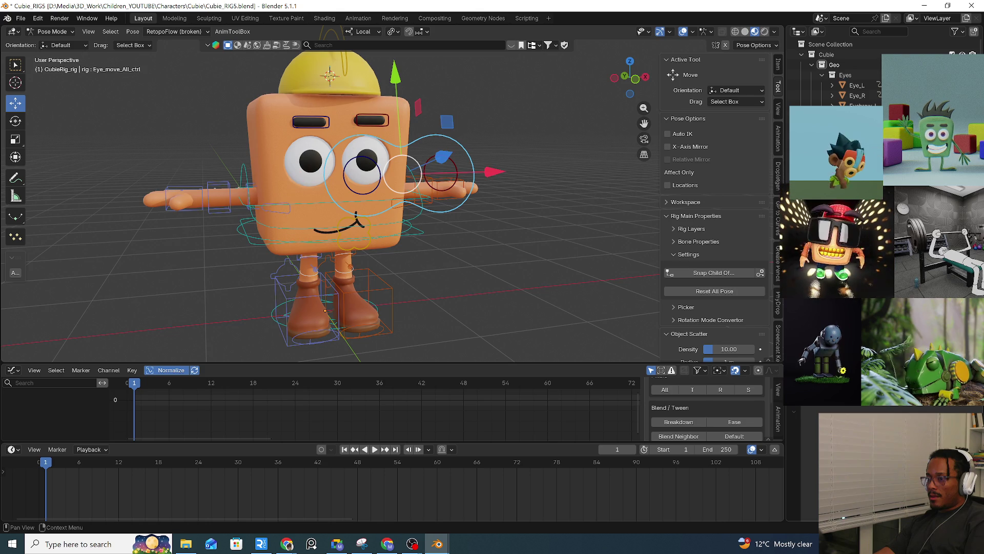
key("ctrl+z")
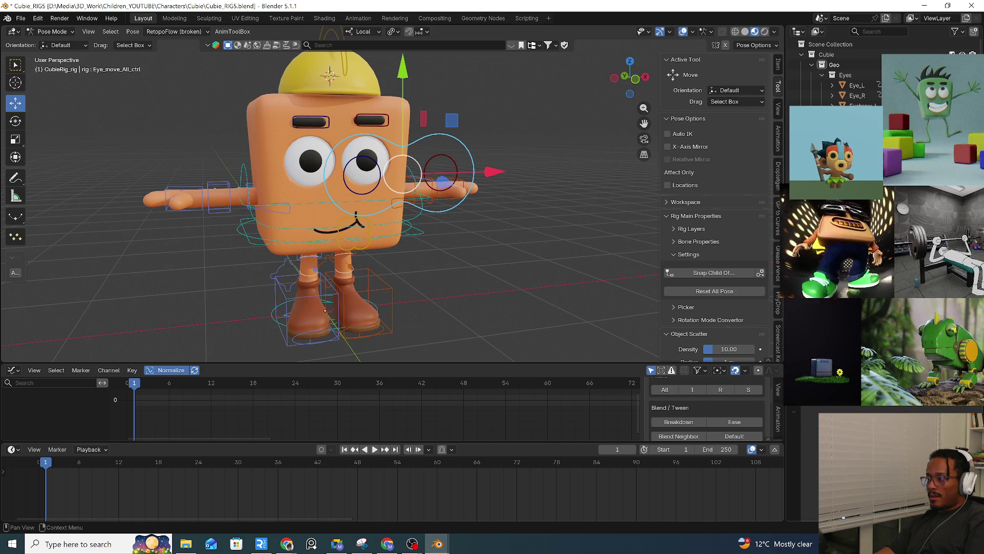
key("ctrl+z")
key("ctrl+z")
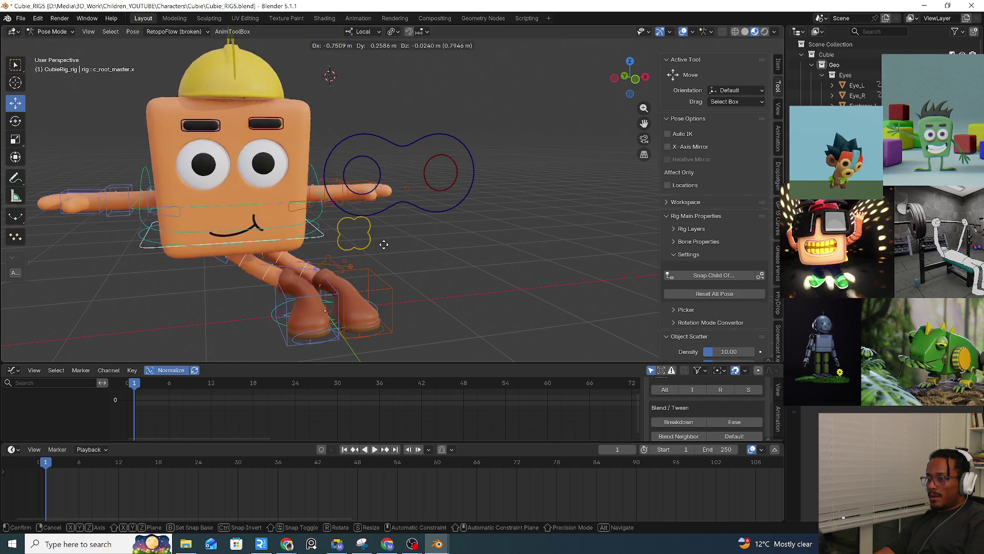
key("ctrl+shift+z")
key("ctrl+shift+z")
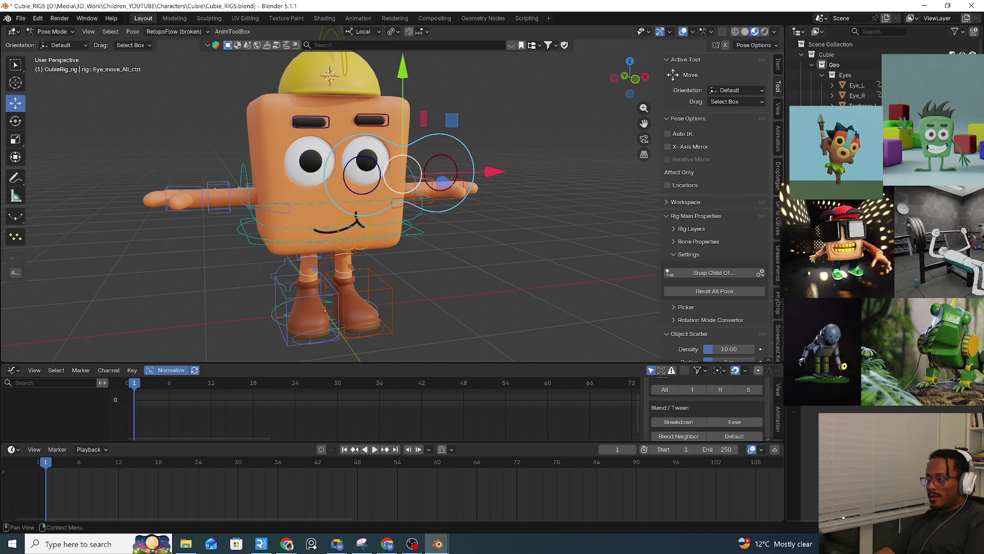
Step through further eye-control orientations, end on an undo, and select c_root_master.x.
key("ctrl+z")
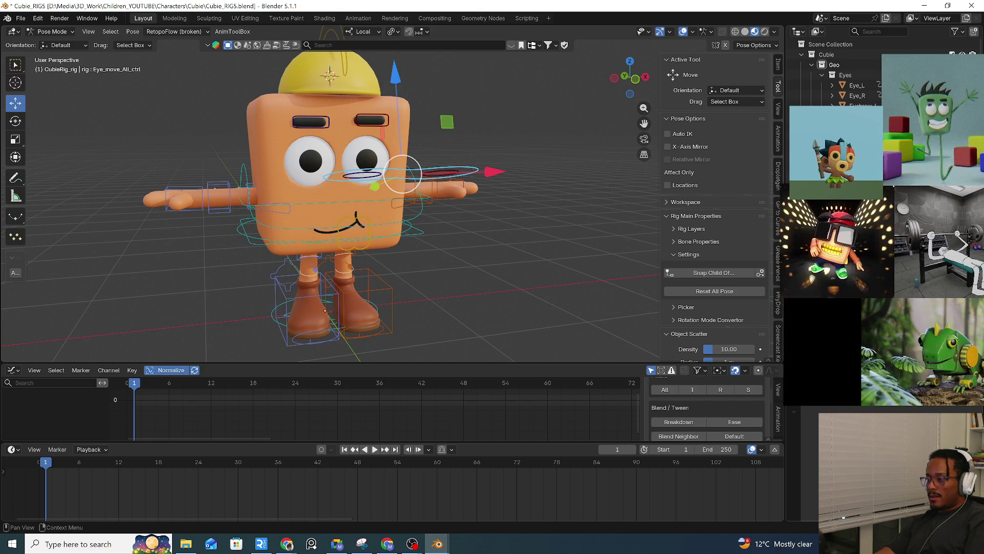
key("ctrl+z")
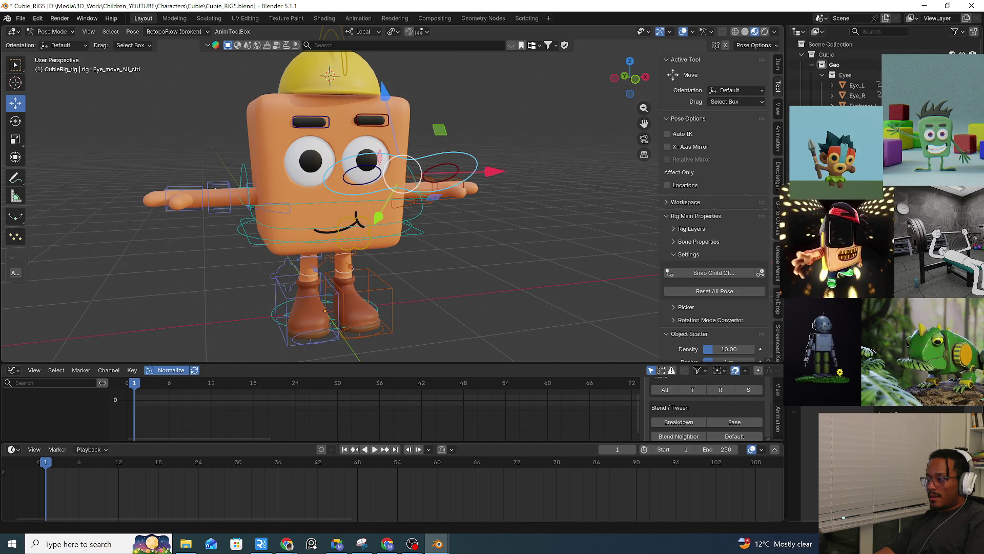
key("ctrl+z")
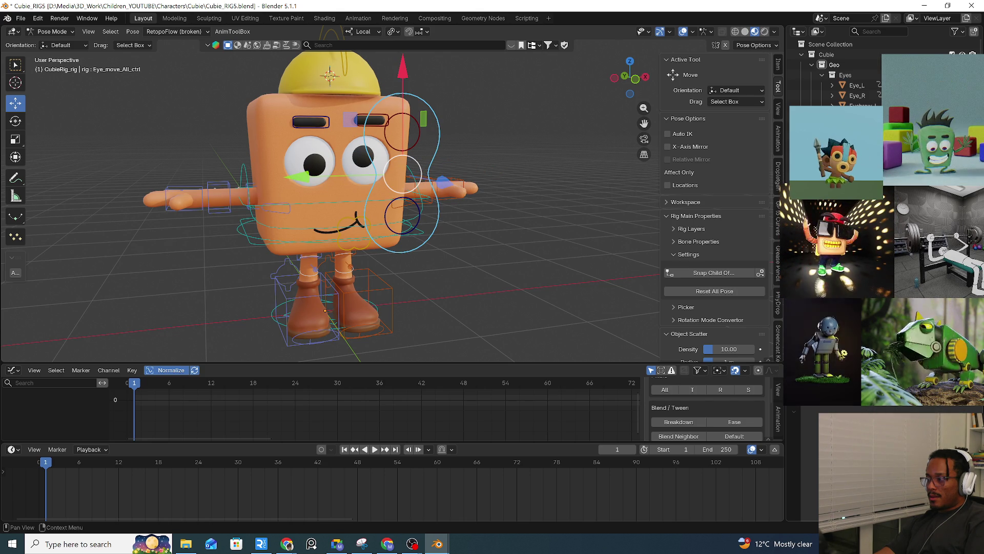
key("ctrl+z")
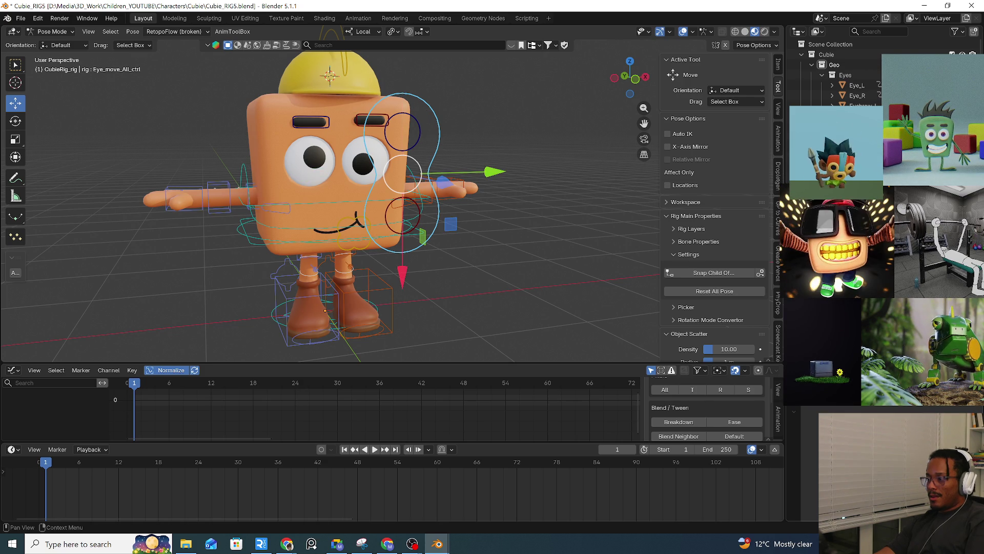
key("ctrl+z")
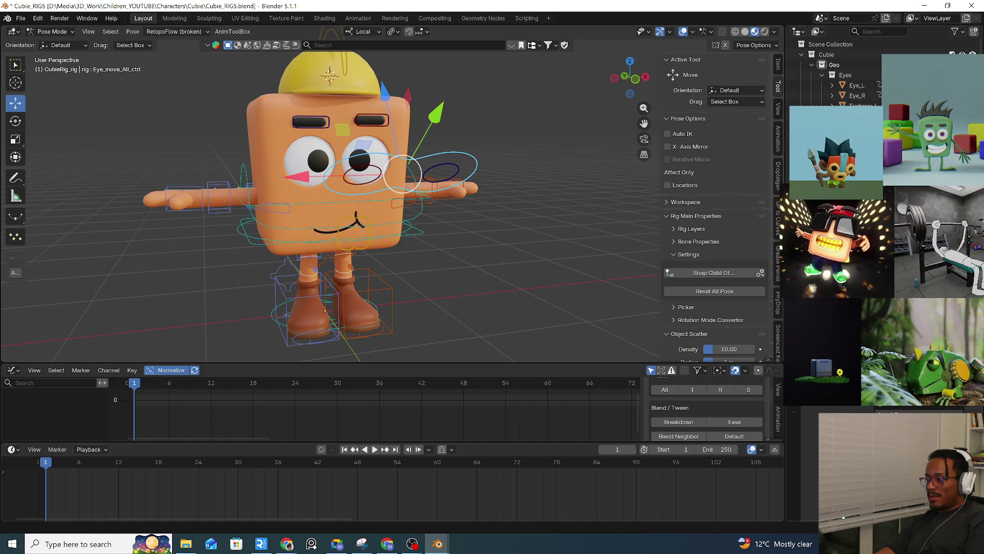
key("ctrl+shift+z")
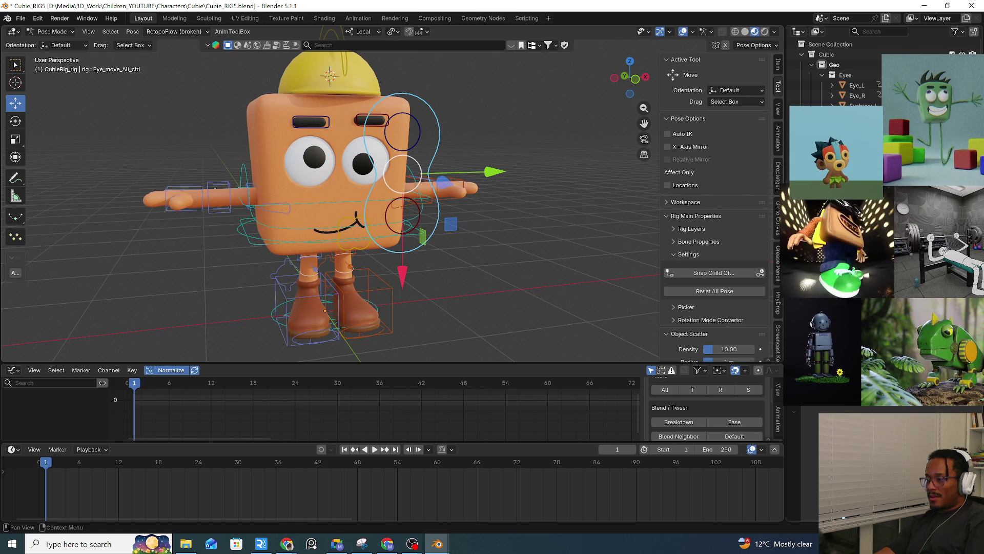
key("ctrl+z")
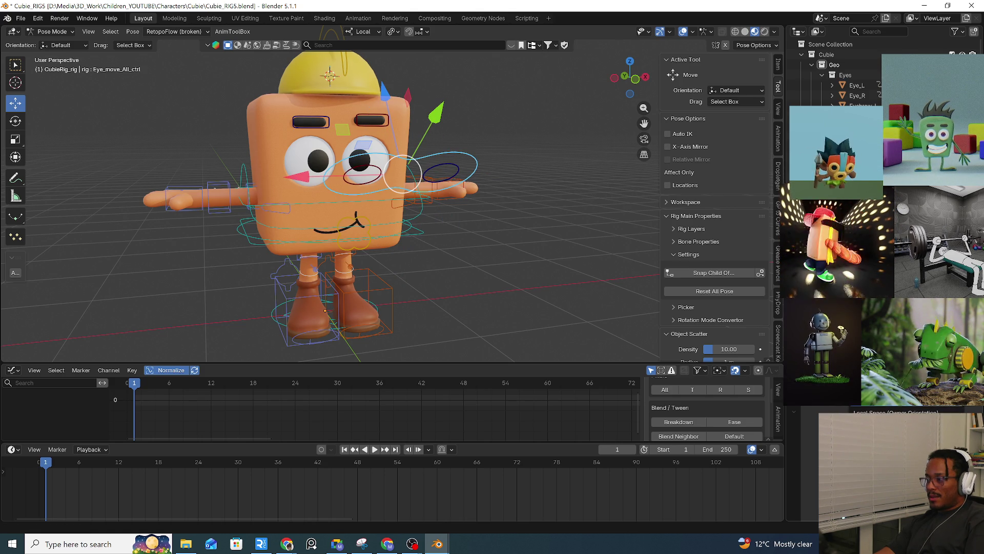
key("ctrl+shift+z")
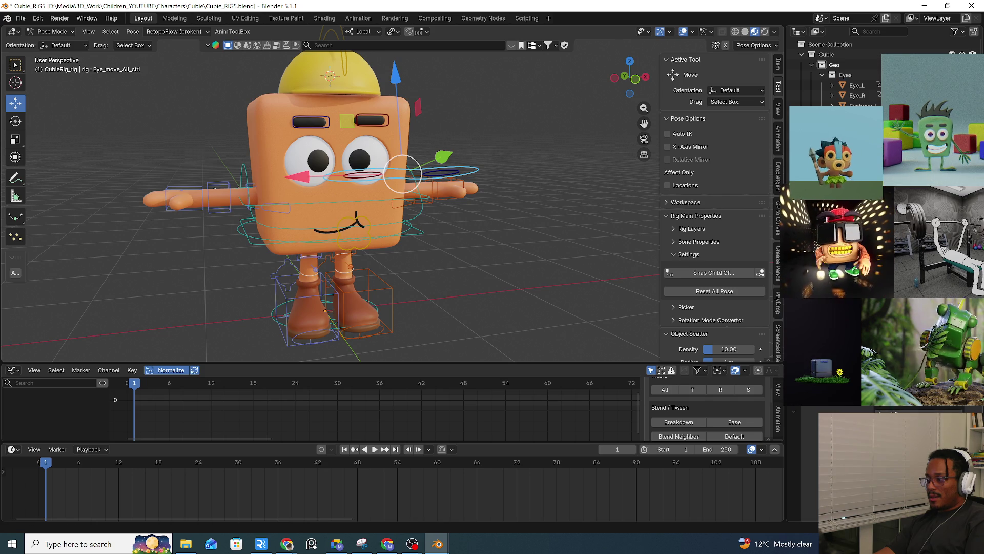
key("ctrl+z")
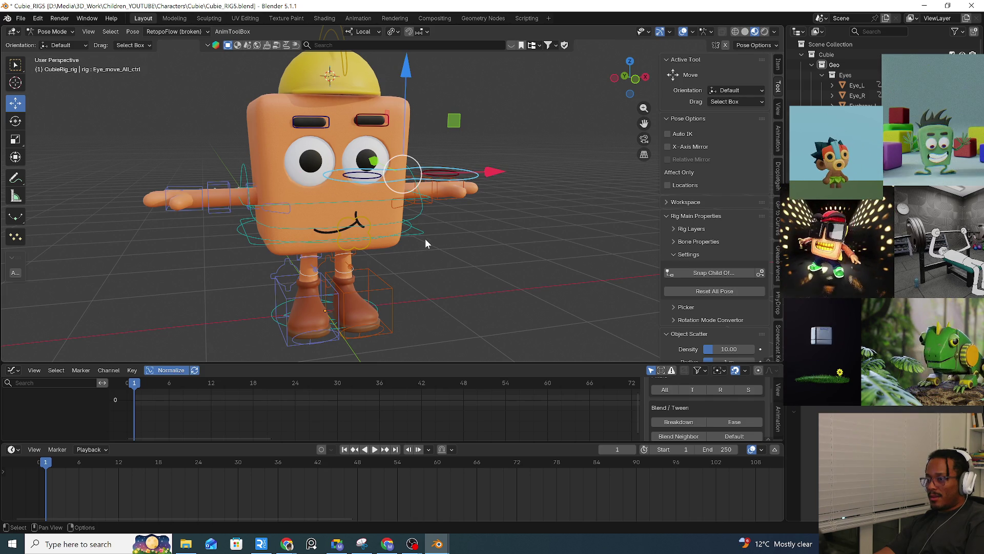
left_click(423, 233)
Cancel a root test move, reset the rig's pose, then undo back to earlier poses.
key("g")
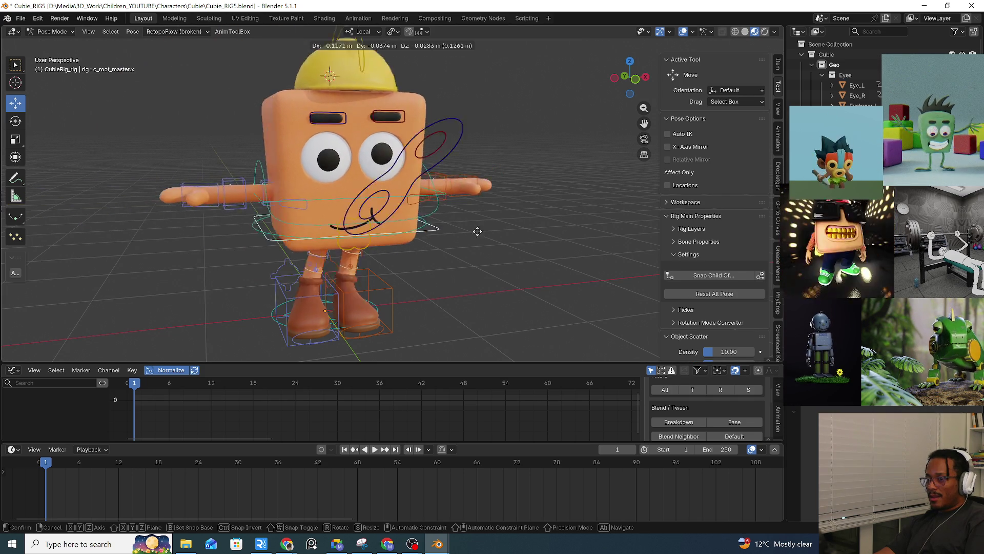
right_click(473, 232)
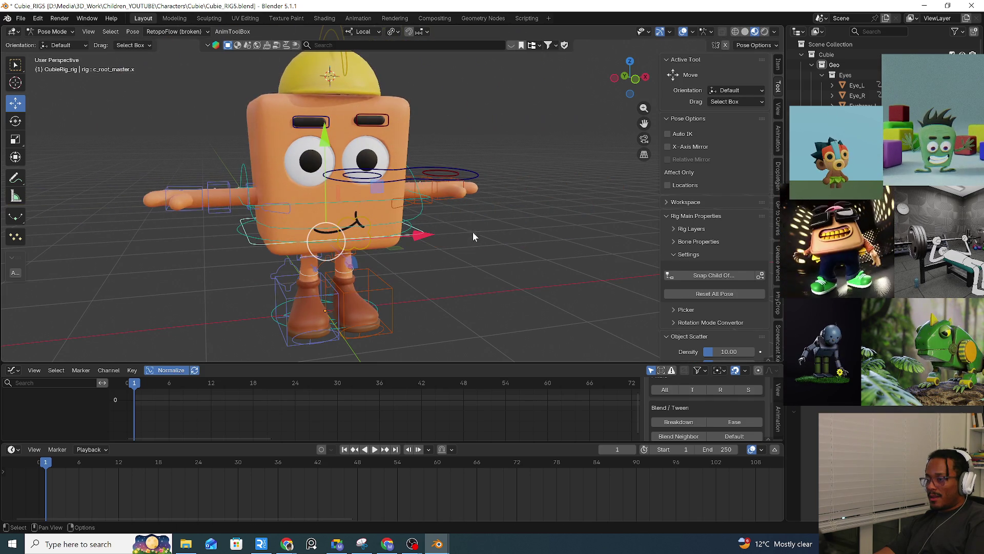
left_click(469, 178)
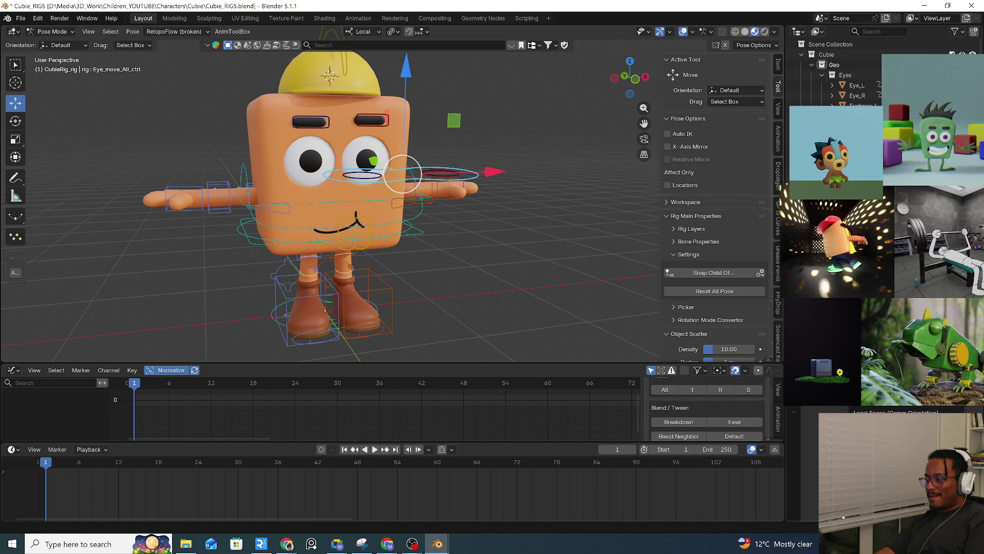
left_click(715, 291)
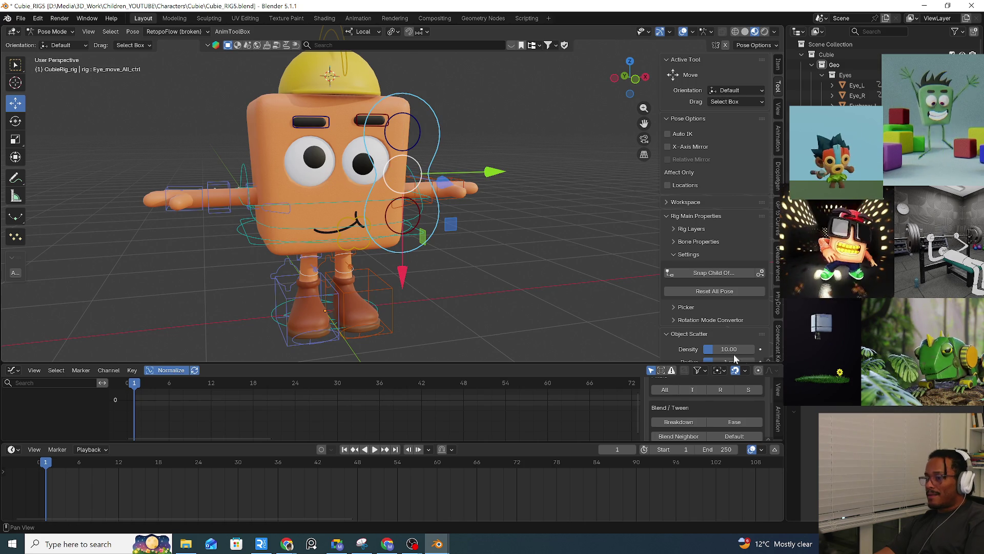
key("ctrl+z")
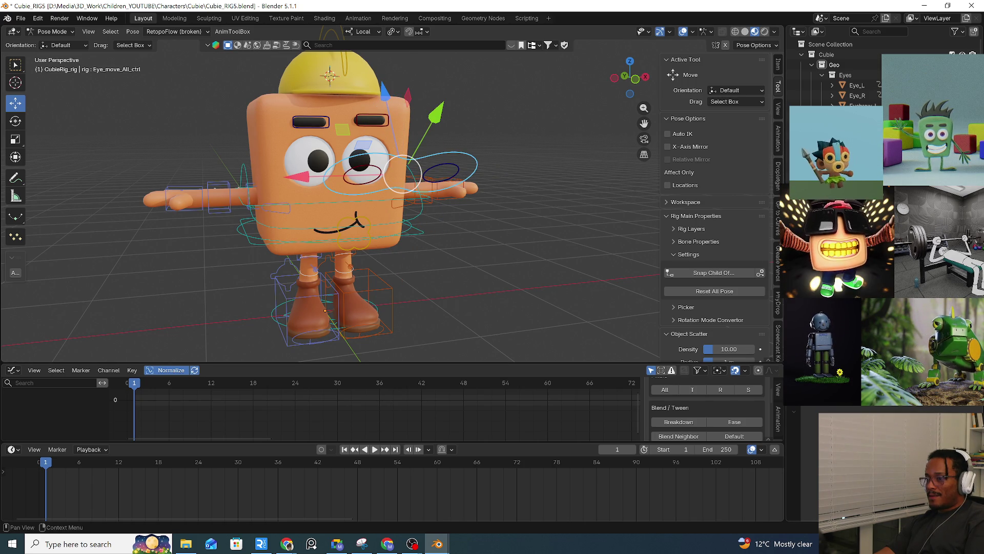
key("ctrl+z")
key("ctrl+z")
key("ctrl+z")
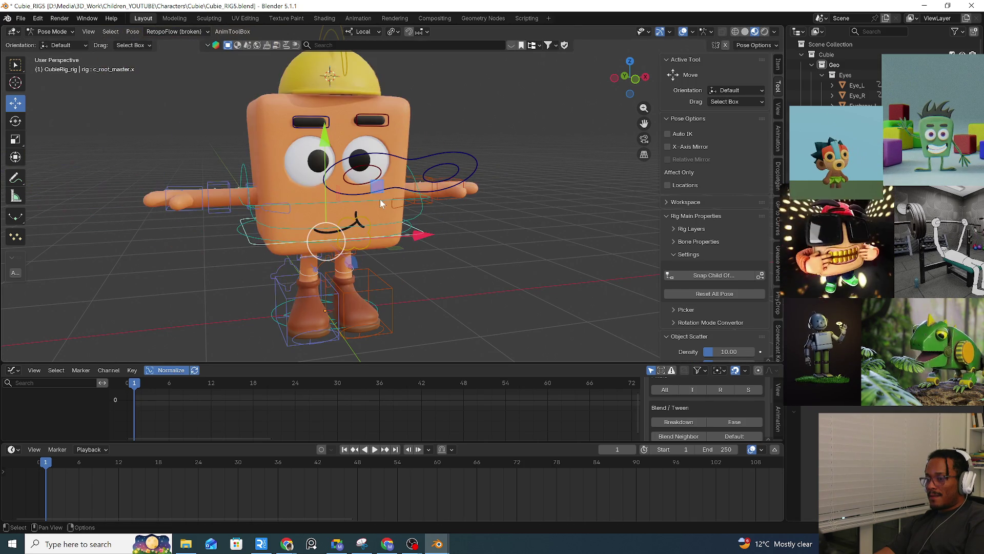
Undo and redo the latest pose changes while reselecting the eye and root controls.
left_click(474, 176)
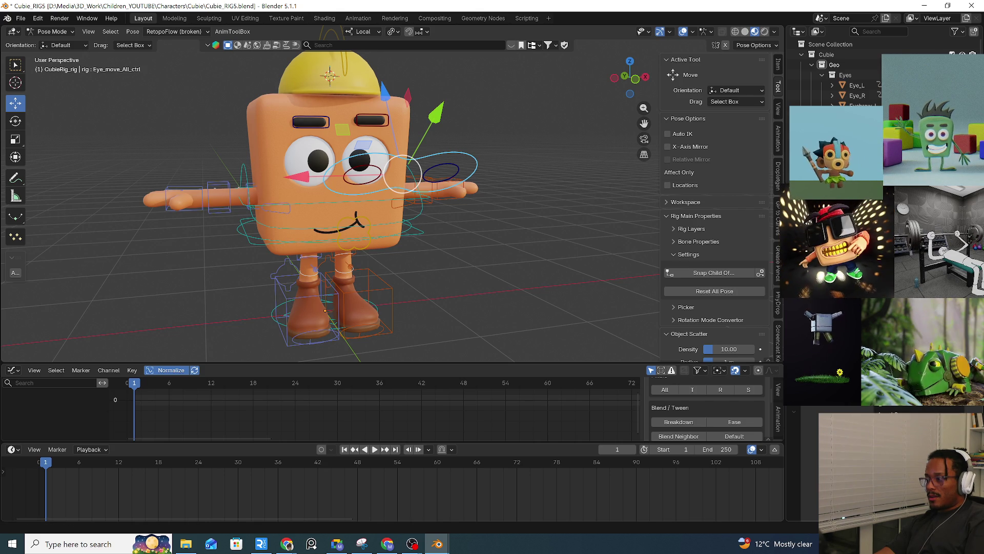
key("ctrl+z")
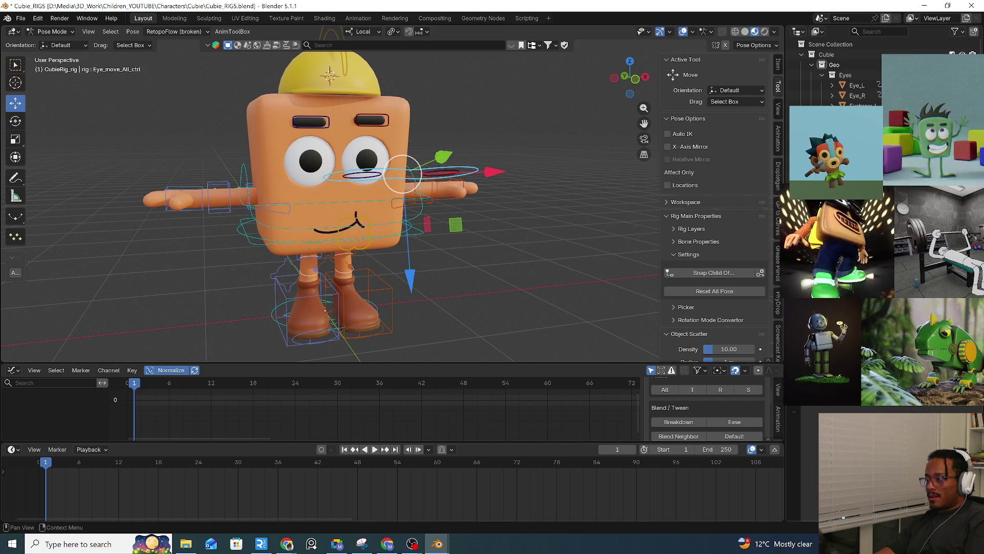
key("ctrl+shift+z")
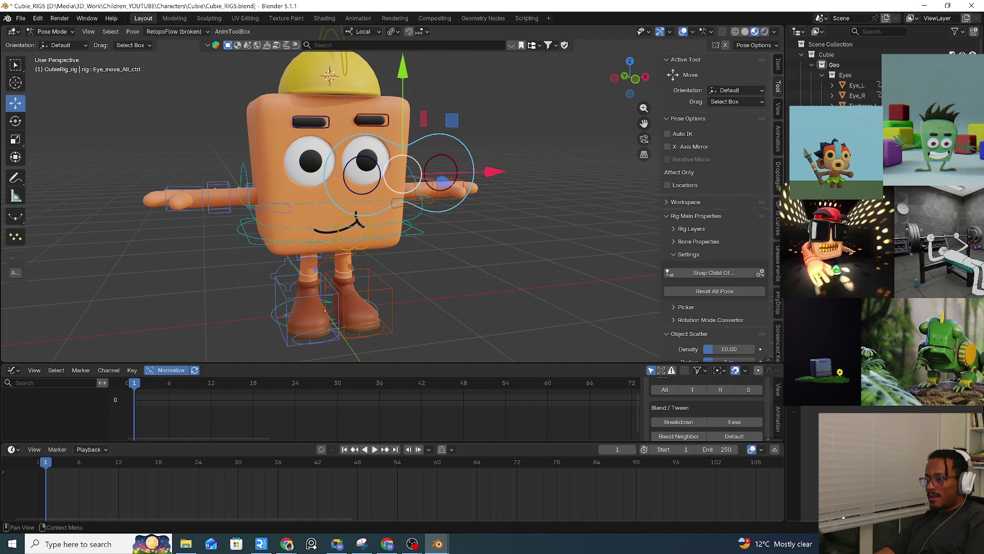
left_click(423, 238)
key("ctrl+z")
key("ctrl+shift+z")
left_click(454, 208)
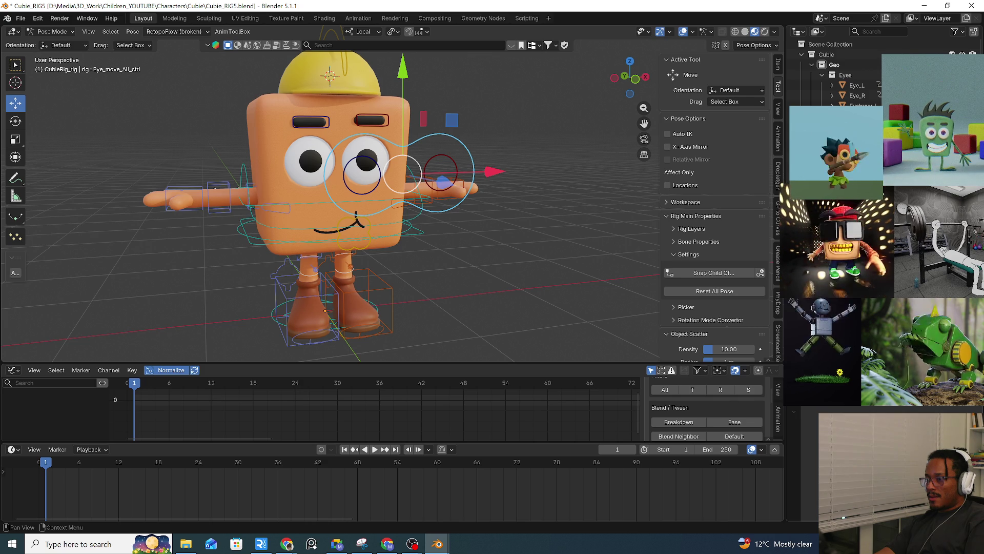
Test-move Eye_L_ctrl and the whole-eye control, cancelling each with Escape.
left_click(456, 170)
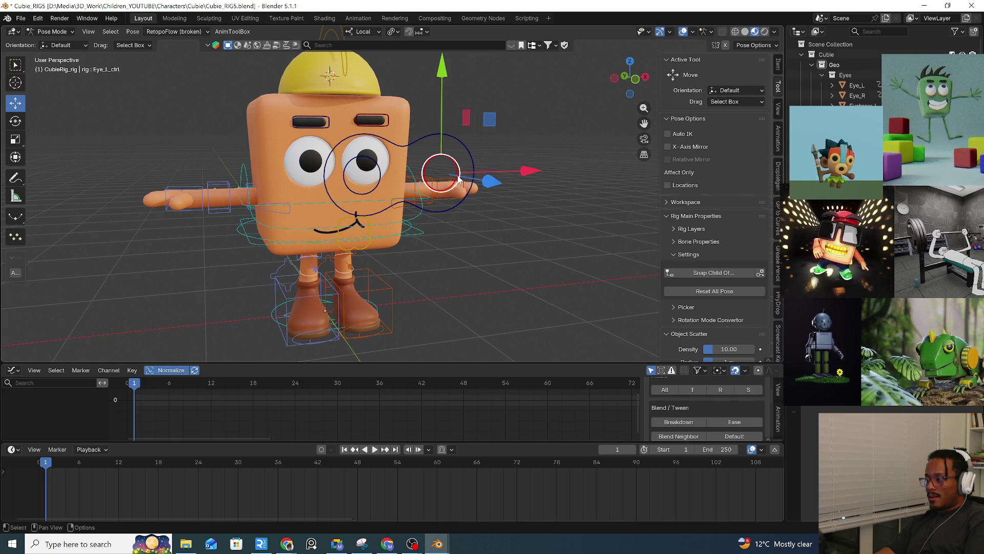
key("g")
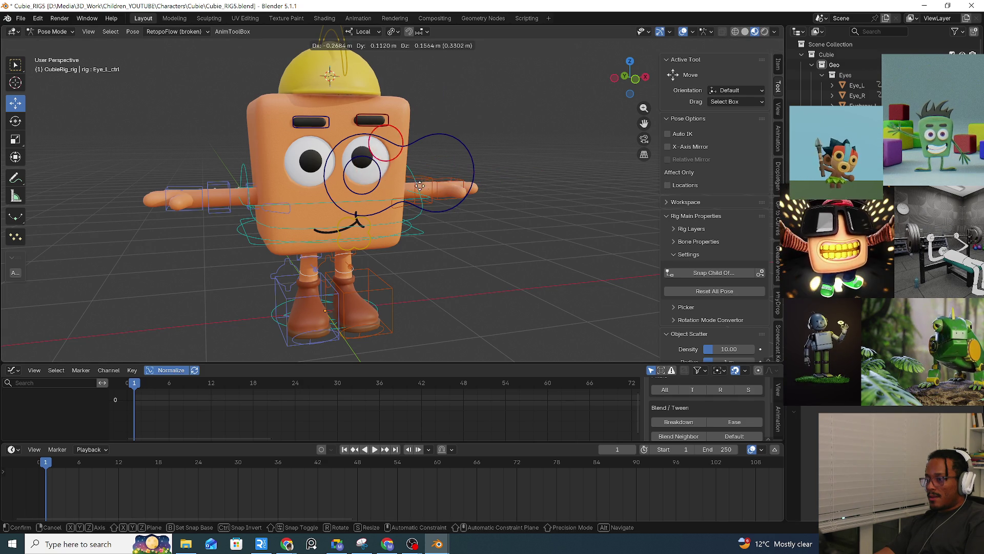
key("Escape")
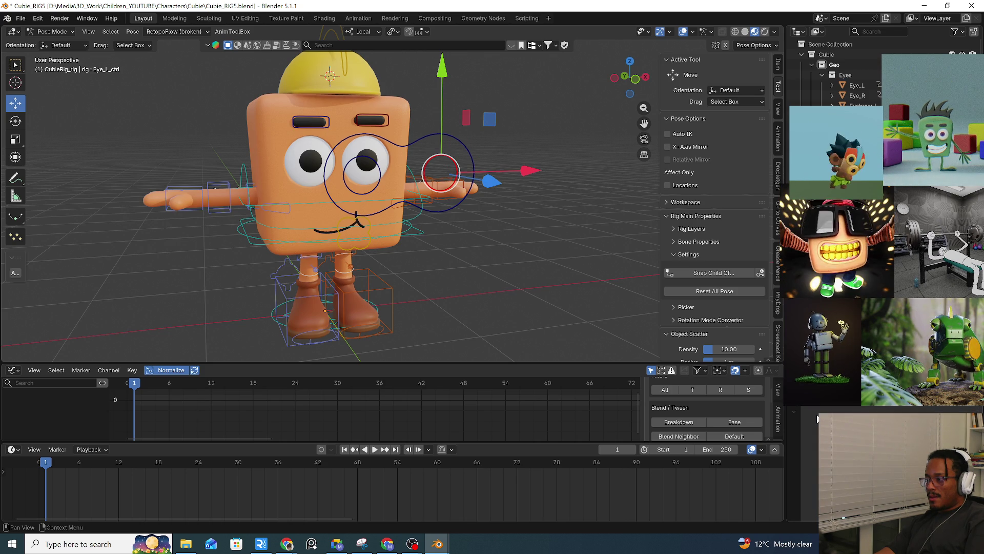
left_click(524, 260)
left_click(450, 213)
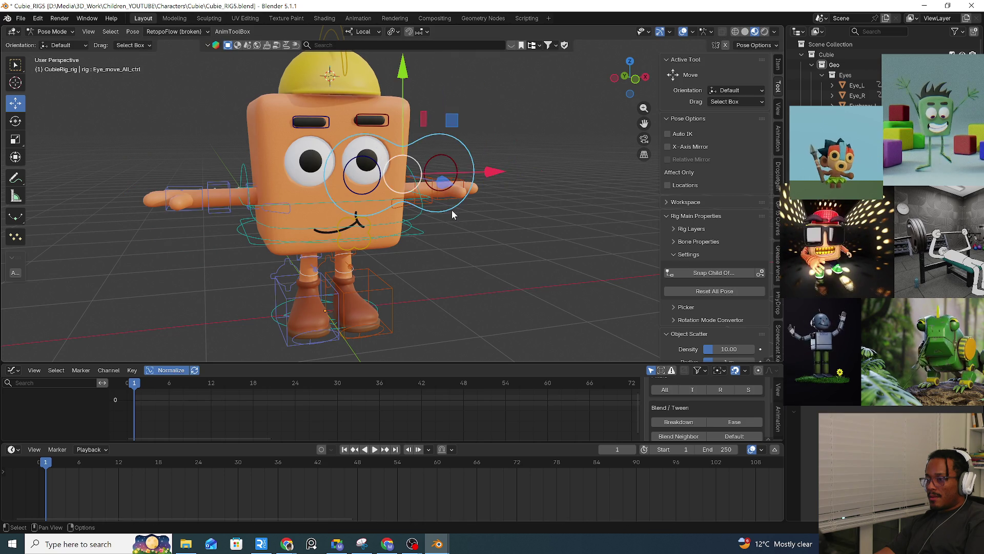
middle_click_drag(452, 215, 411, 216)
key("g")
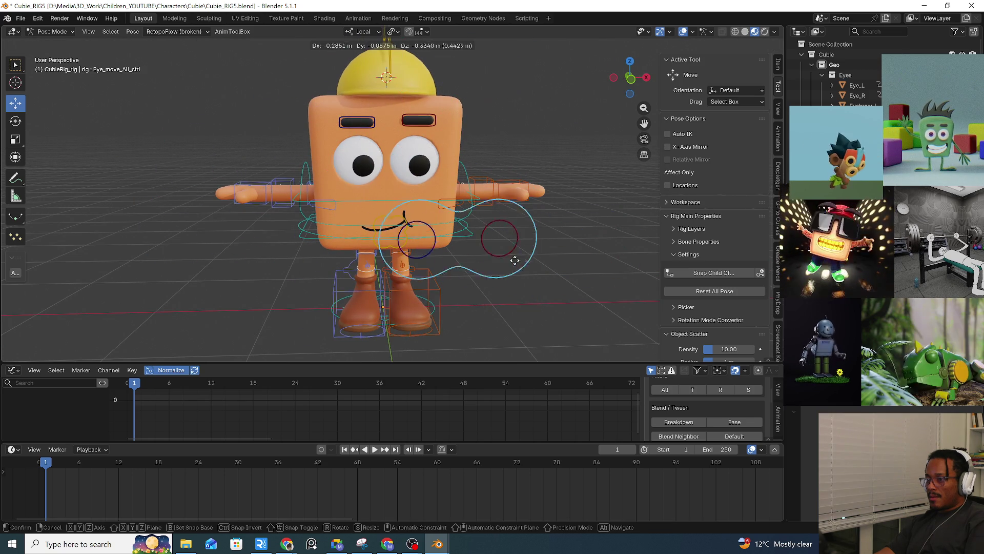
key("Escape")
Cancel a root test move, then bring up the Add Bone Constraint list for the eye control.
left_click(452, 251)
key("g")
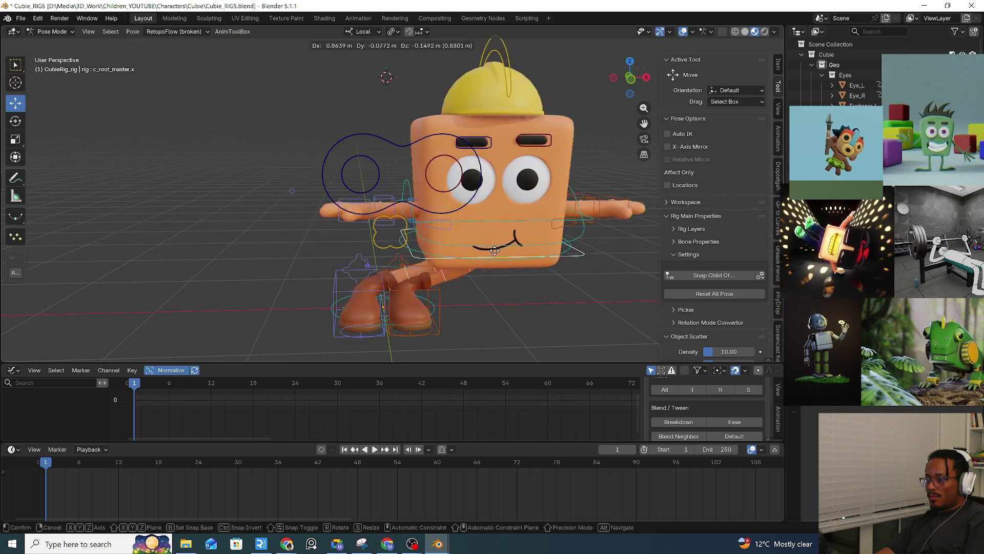
key("Escape")
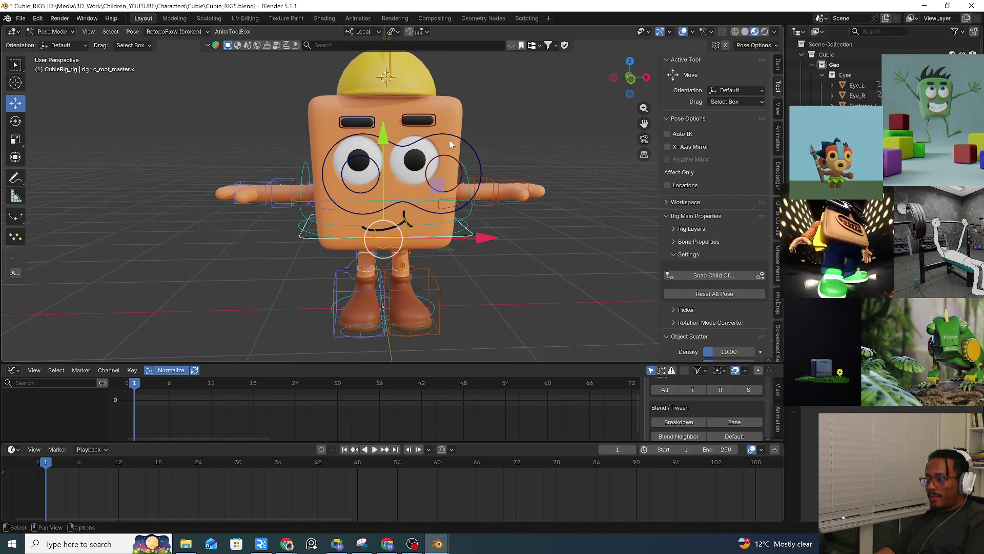
left_click(448, 139)
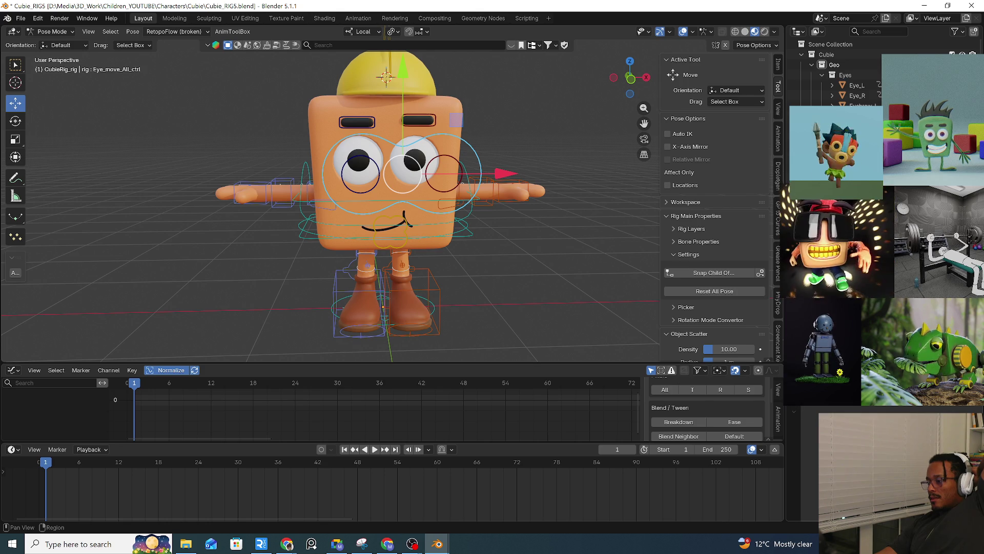
key("ctrl+shift+c")
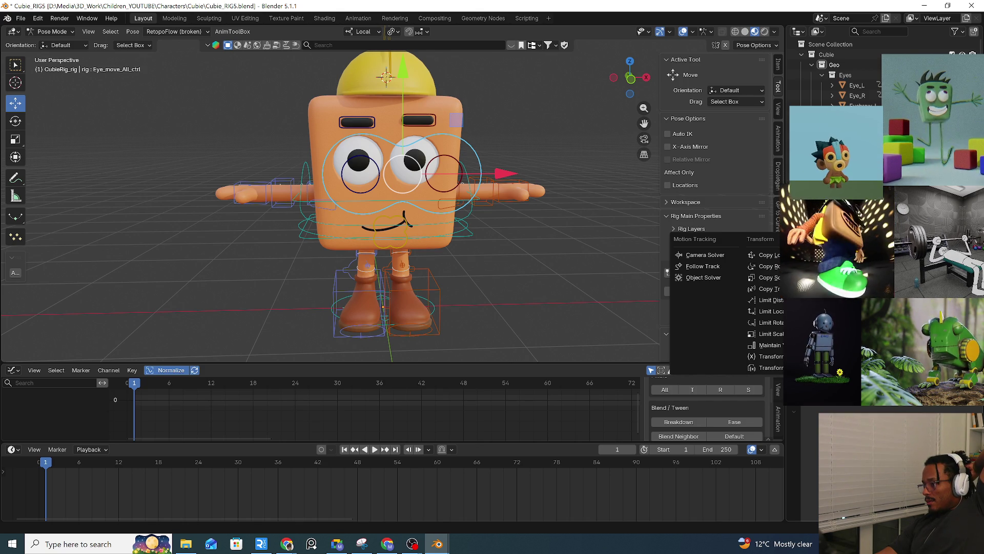
Close the constraint list and cancel an eyedropper target sampling.
key("Escape")
key("e")
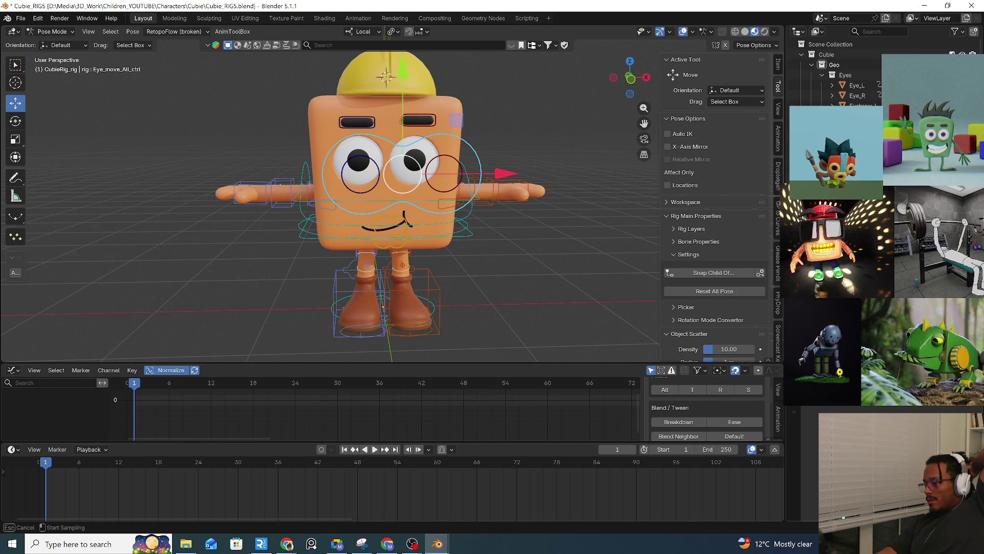
key("Escape")
mouse_move(471, 165)
middle_mouse_down()
mouse_move(537, 216)
mouse_move(569, 226)
middle_mouse_up()
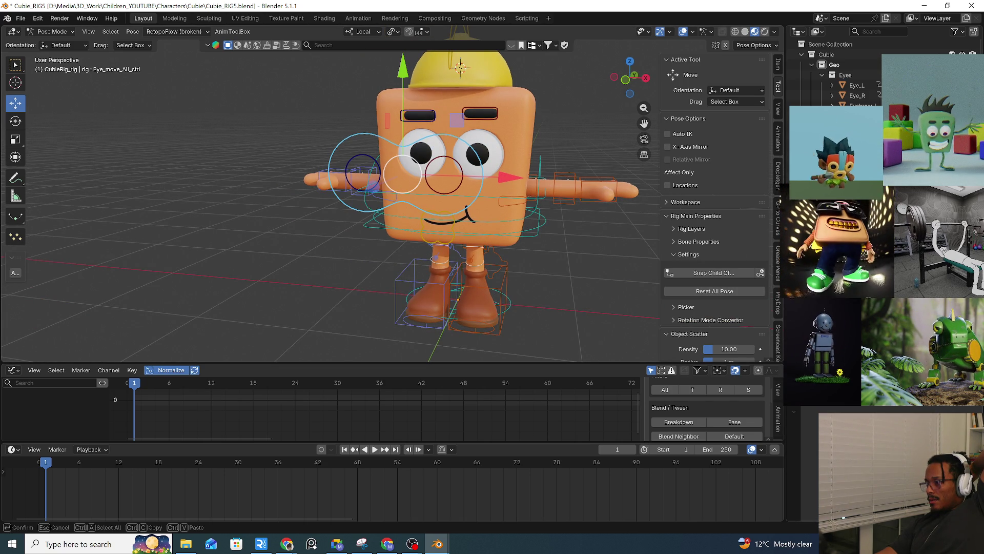
key("Escape")
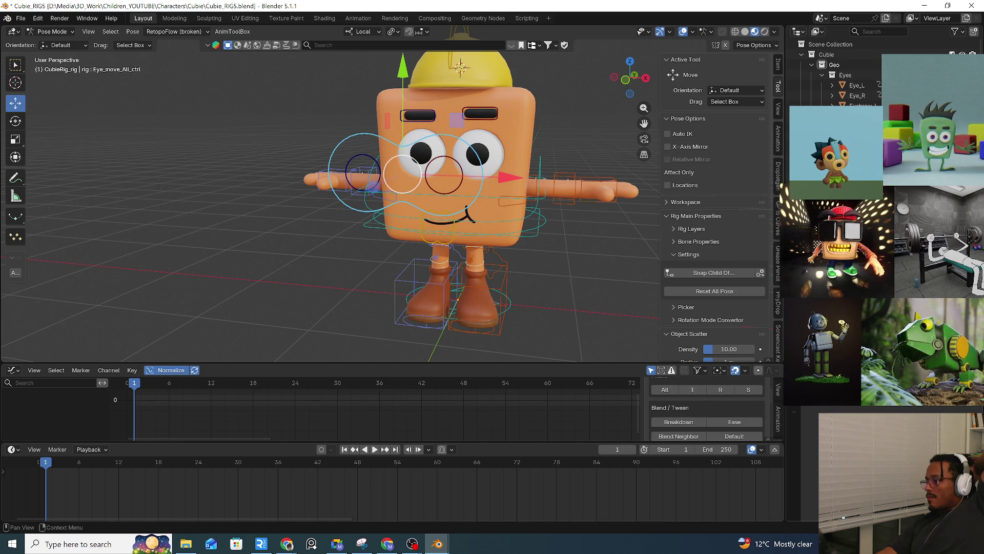
Try parenting the eye control to the right arm bone, then undo so its rings stand upright.
key("ctrl+shift+c")
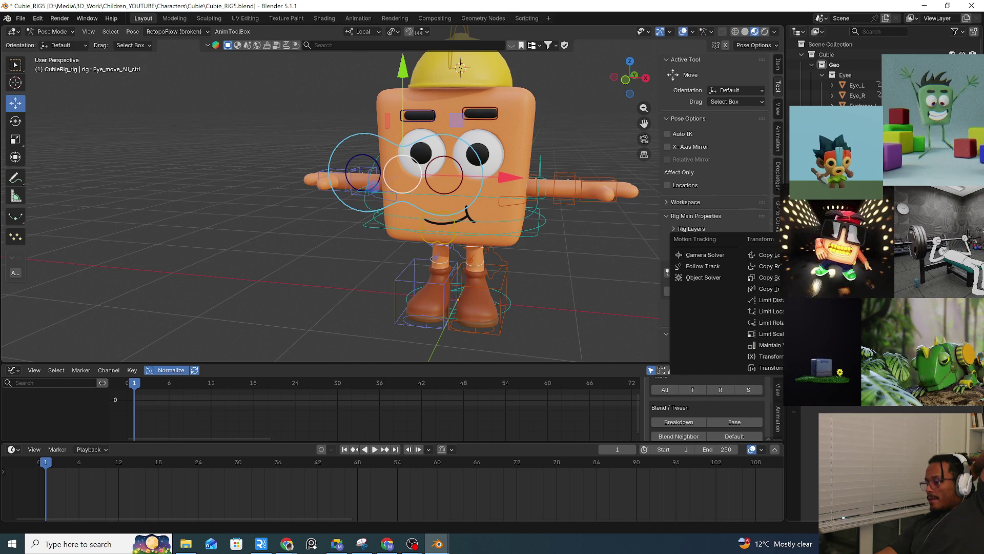
key("Escape")
key("e")
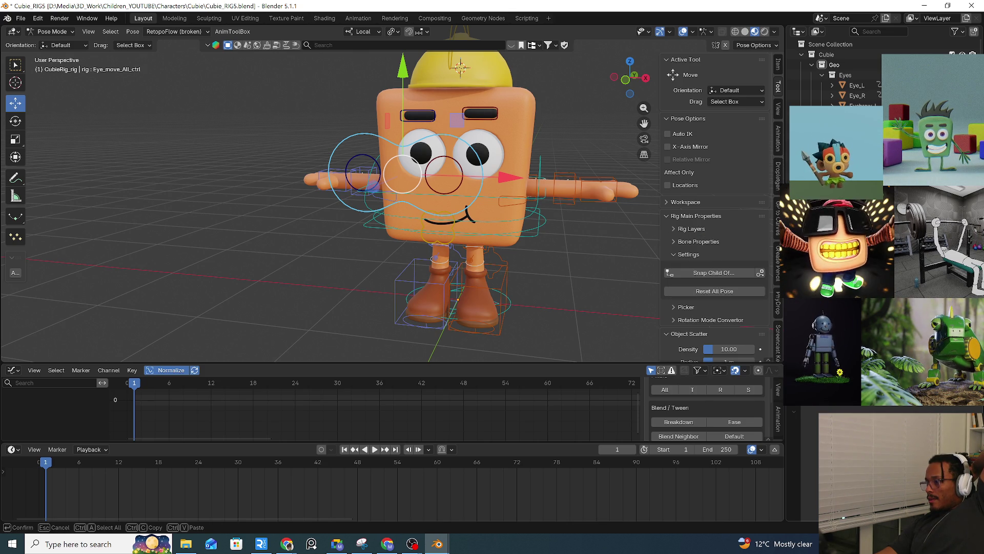
left_click(539, 165)
key("e")
left_click(551, 177)
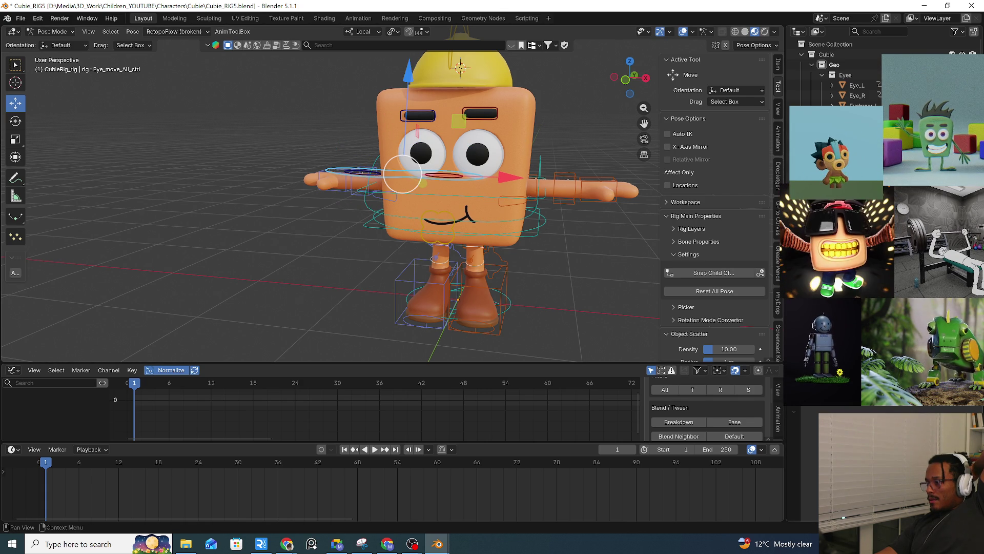
key("ctrl+z")
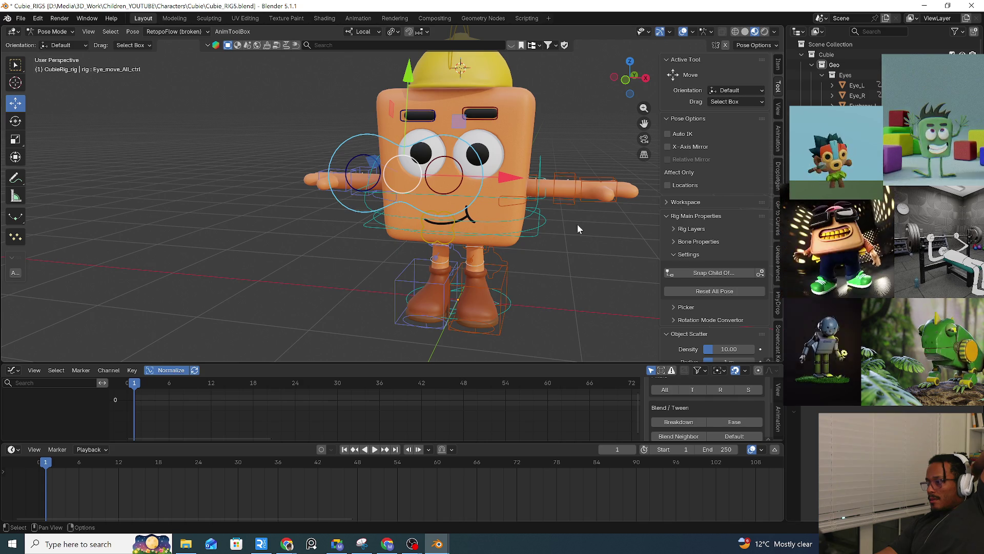
scroll(440, 198, "up", 5)
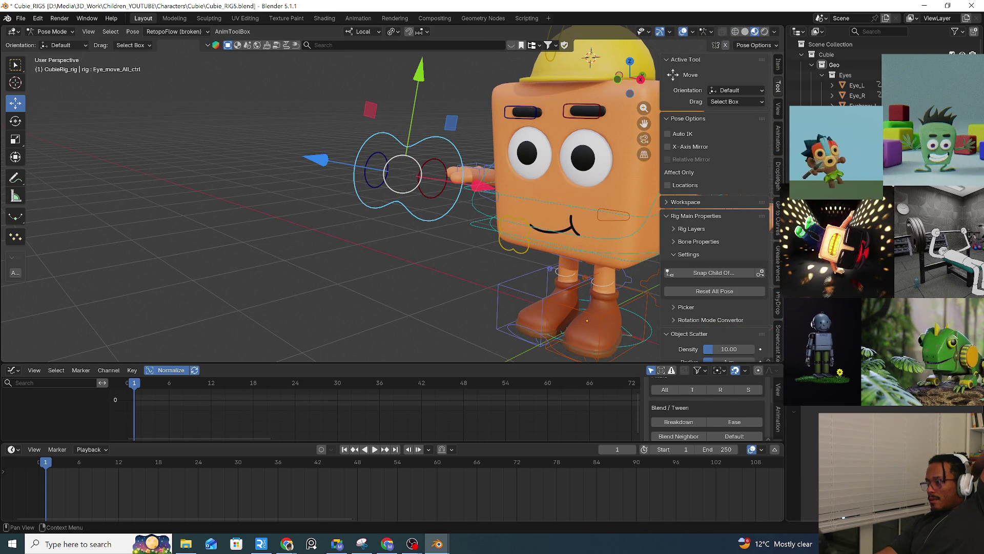
middle_click_drag(517, 201, 650, 204)
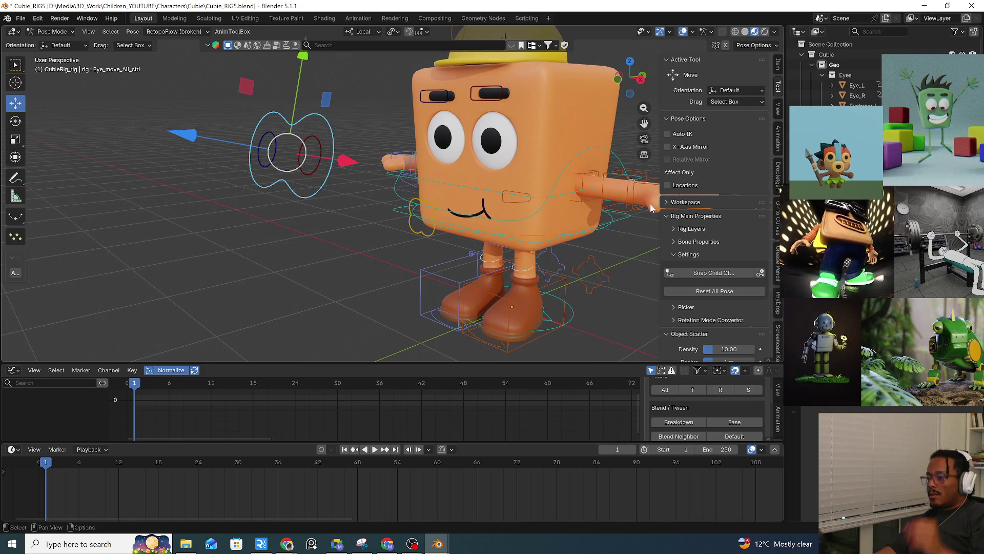
left_click(624, 217)
key("g")
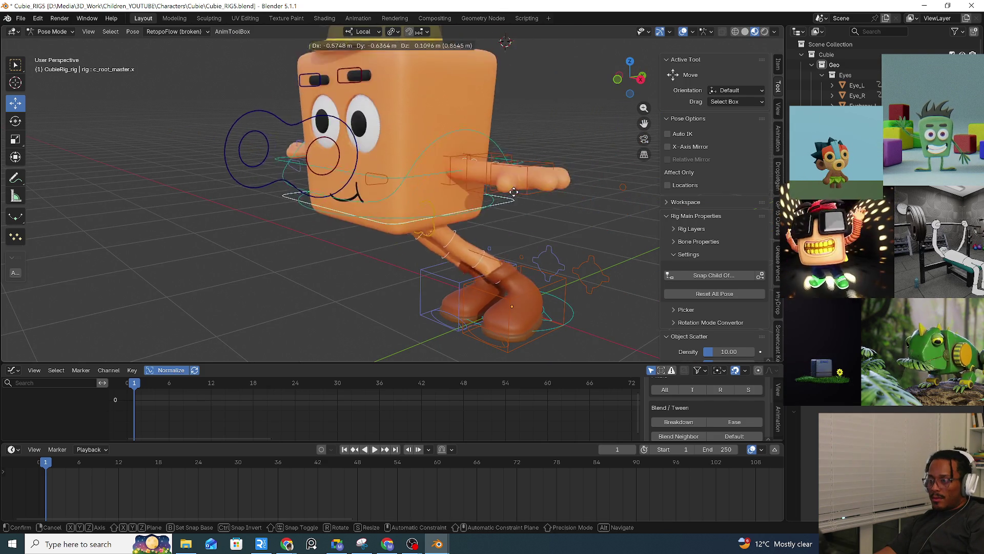
right_click(391, 164)
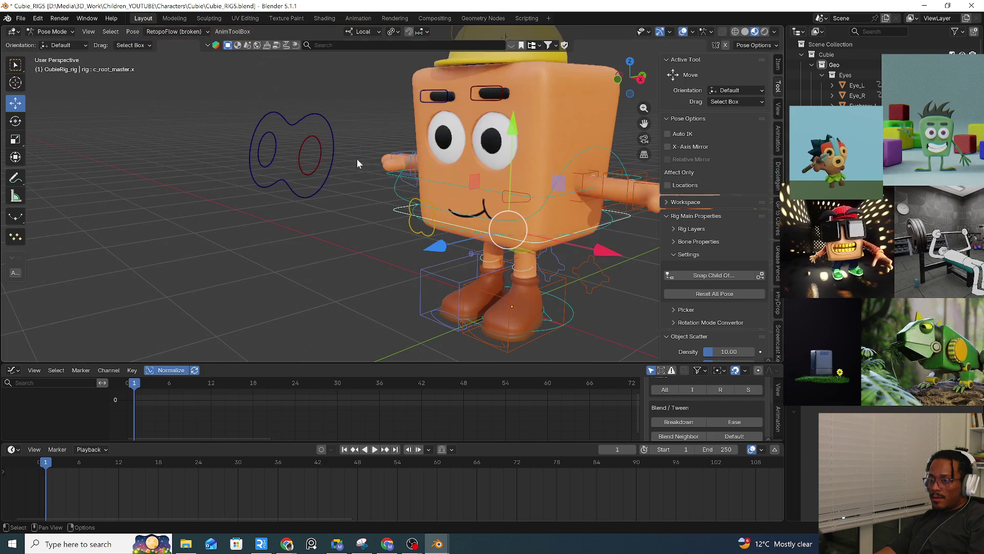
scroll(491, 177, "up", 3)
left_click(593, 204)
key("g")
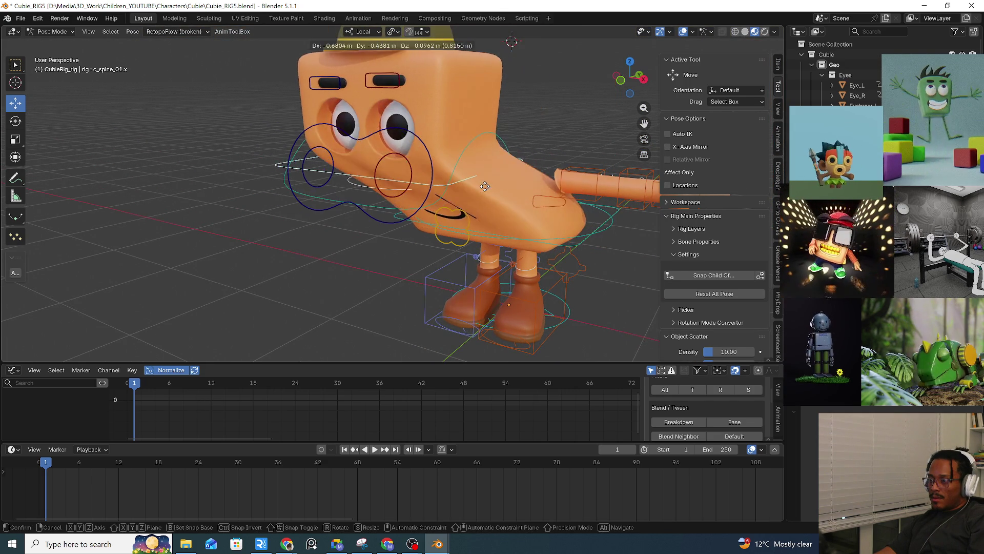
key("Escape")
mouse_move(538, 195)
middle_mouse_down()
mouse_move(445, 180)
mouse_move(483, 210)
middle_mouse_up()
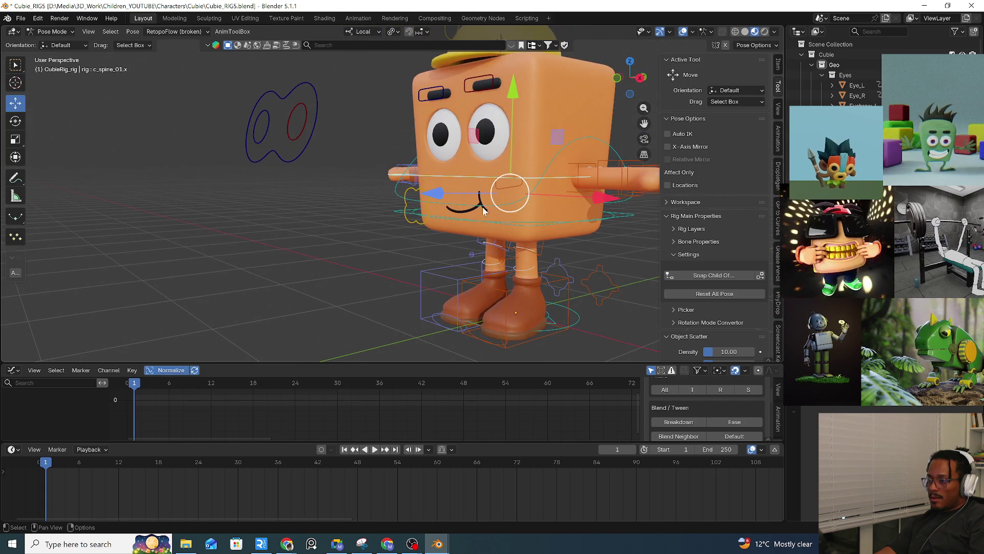
left_click(300, 153)
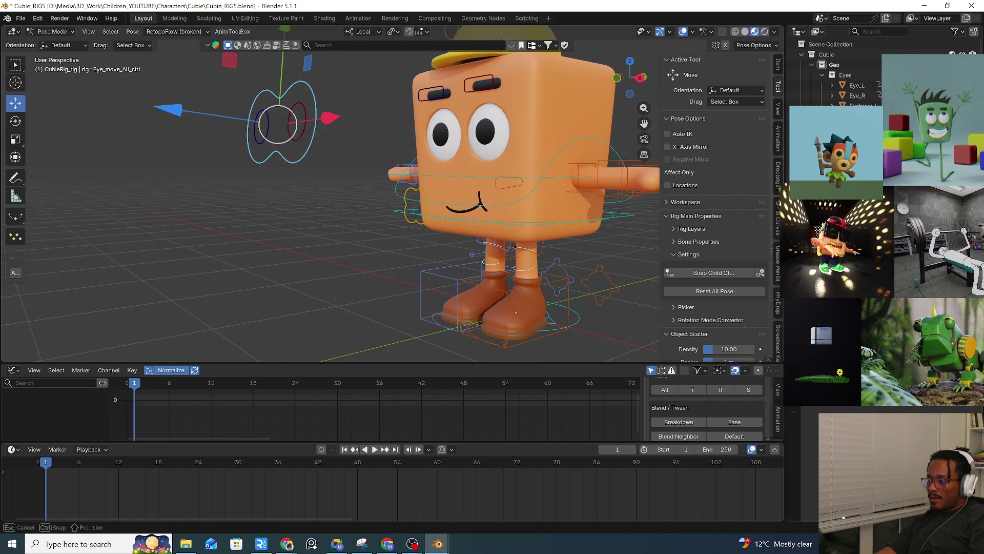
left_click(621, 216)
key("g")
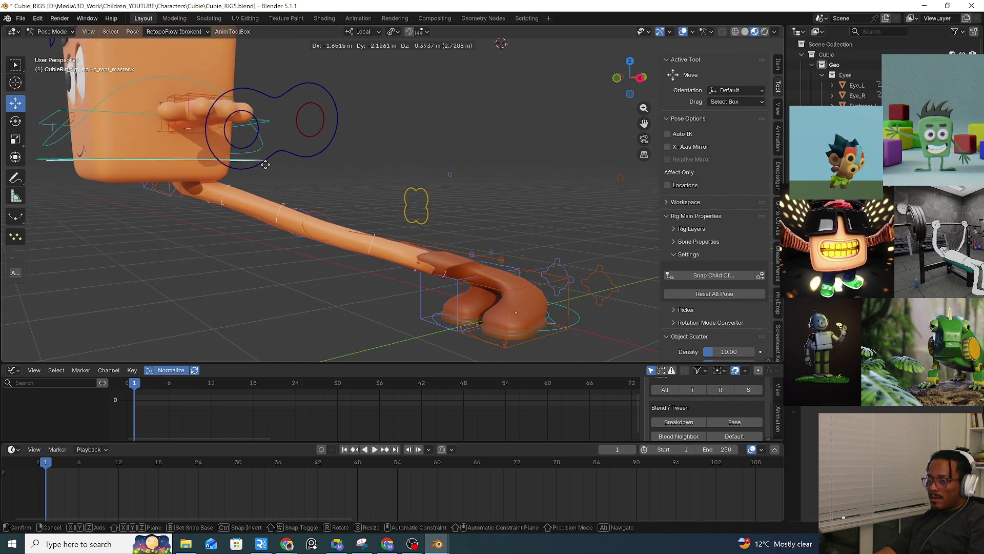
key("Escape")
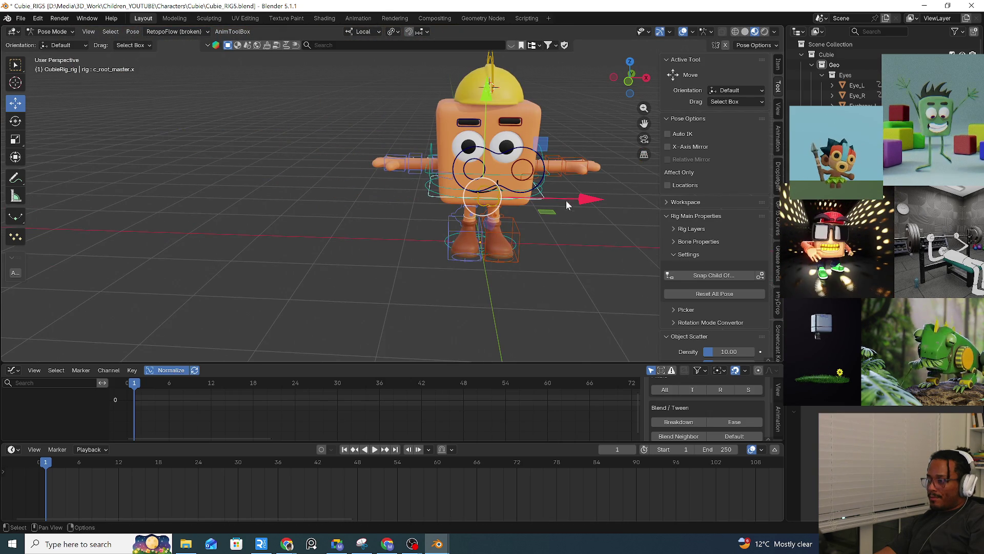
middle_click_drag(565, 201, 480, 190)
left_click(343, 154)
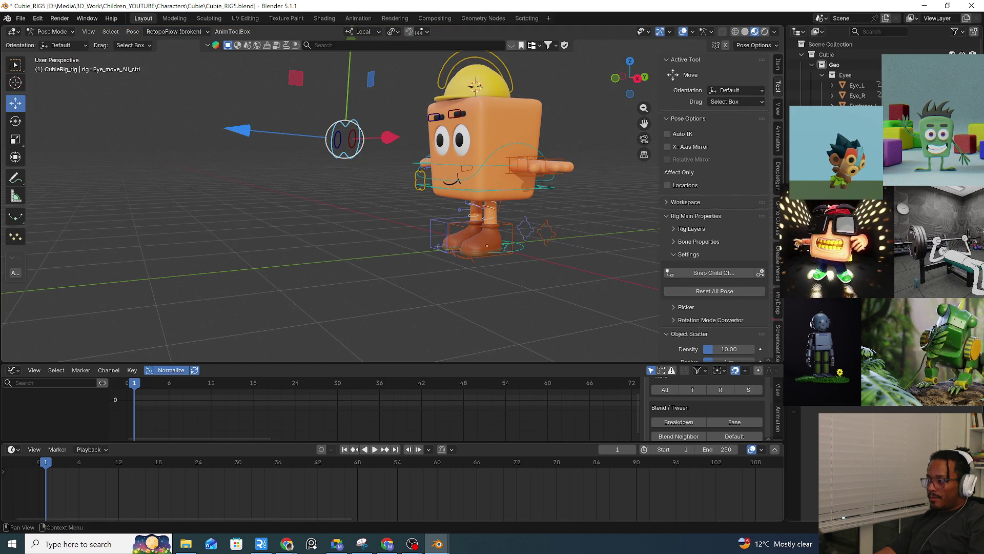
key("alt+r")
key("ctrl+shift+c")
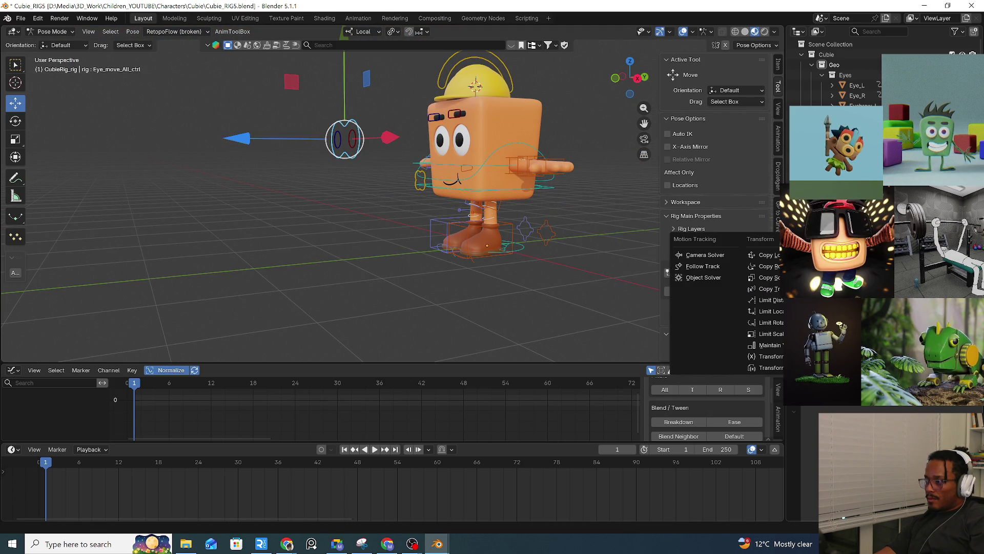
key("Escape")
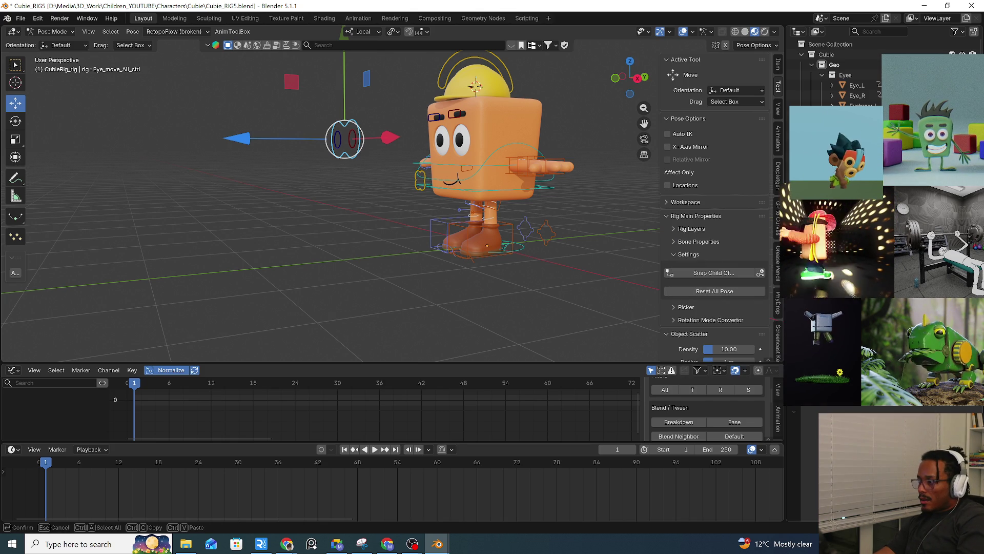
key("Escape")
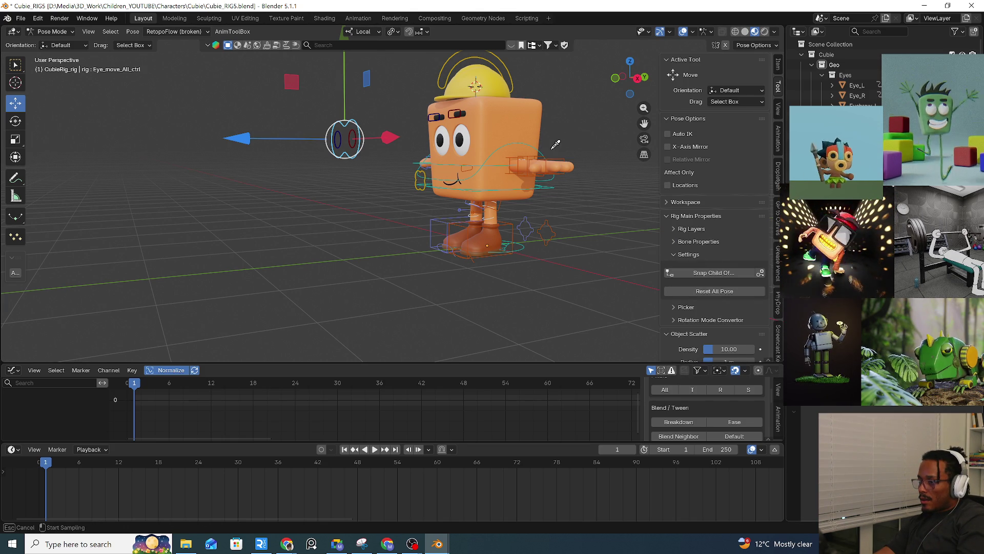
mouse_move(564, 143)
middle_mouse_down()
mouse_move(572, 158)
mouse_move(515, 183)
middle_mouse_up()
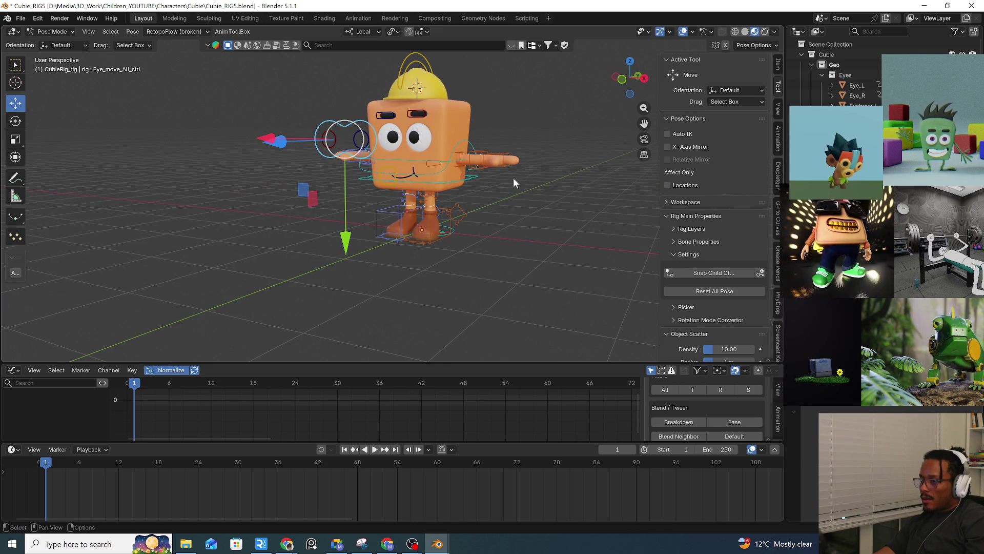
left_click(477, 178)
key("g")
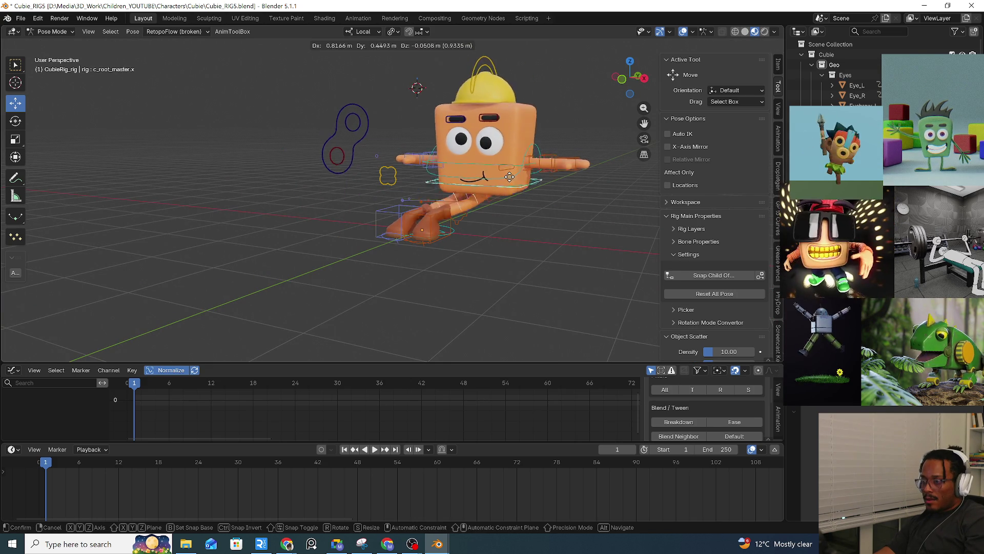
key("Escape")
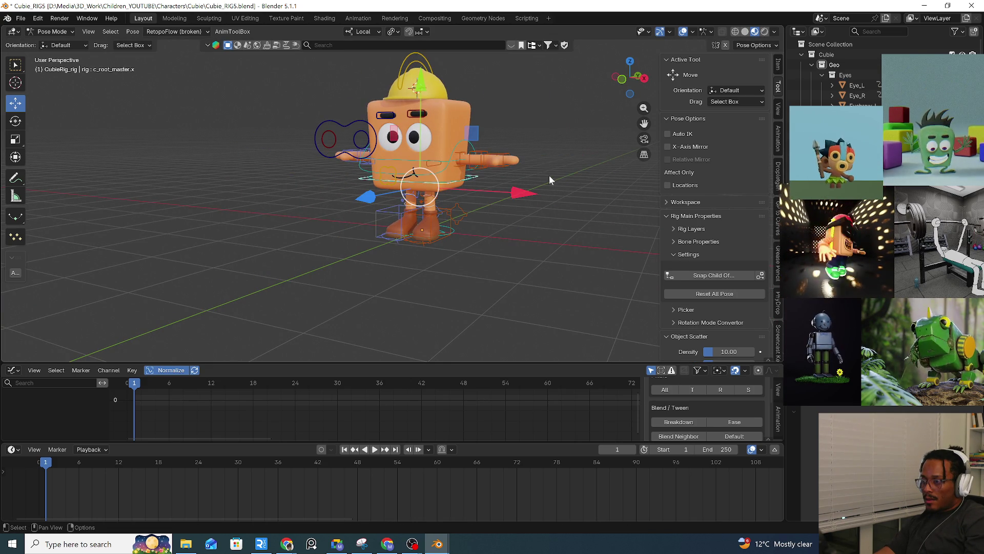
key("alt+a")
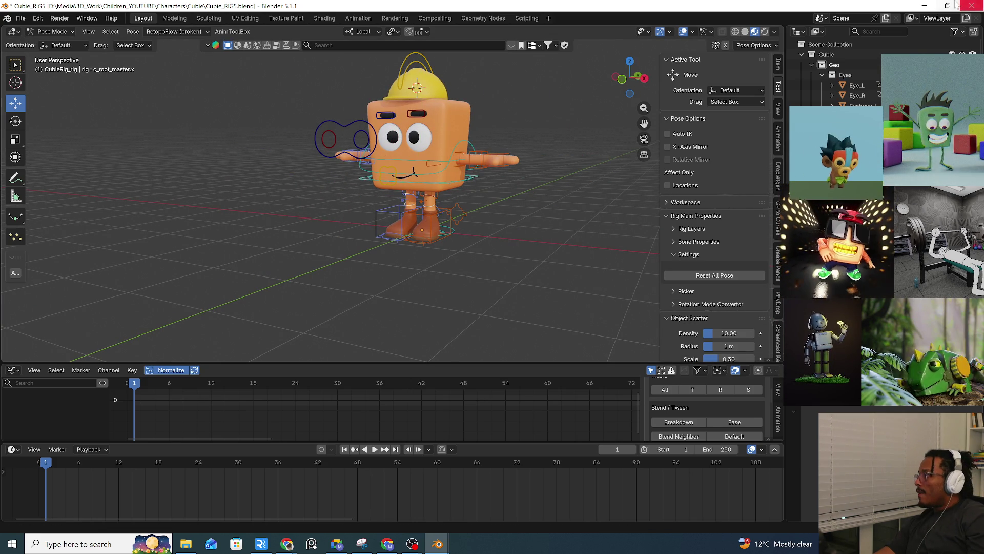
Clear Eye_move_All_ctrl's rotation with Alt+R and zoom to frame Cubie.
key("alt+Tab")
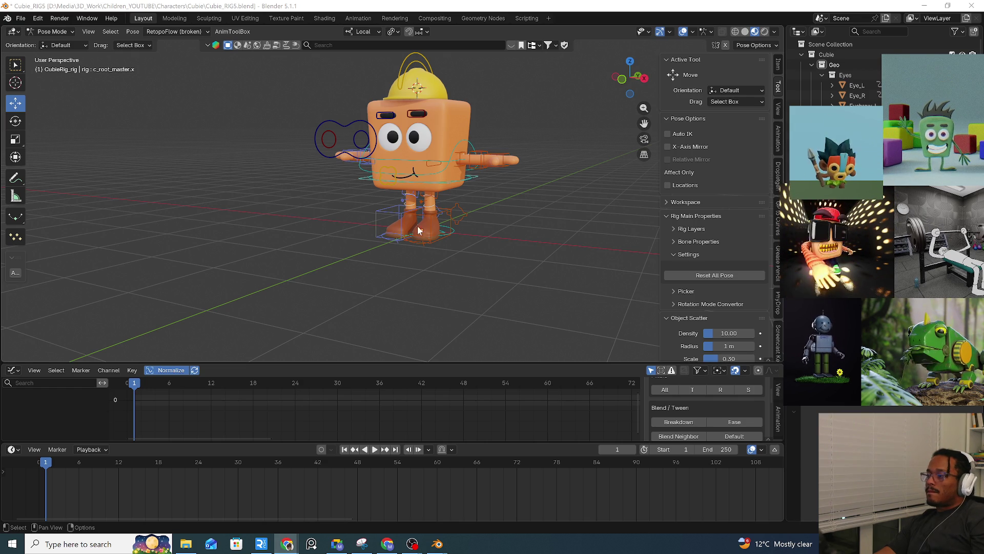
left_click(353, 144)
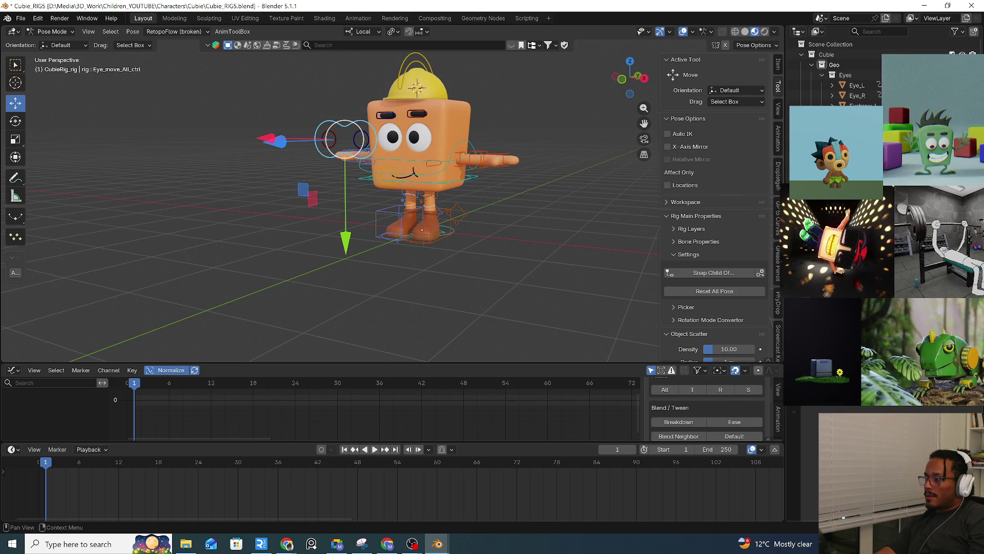
key("alt+r")
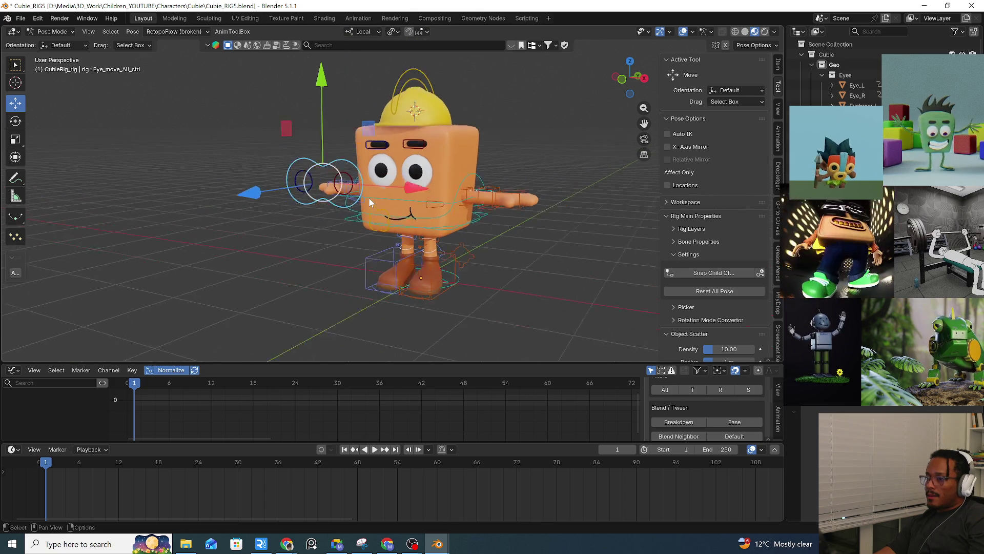
scroll(368, 197, "up", 2)
left_click(308, 271)
scroll(307, 275, "down", 2)
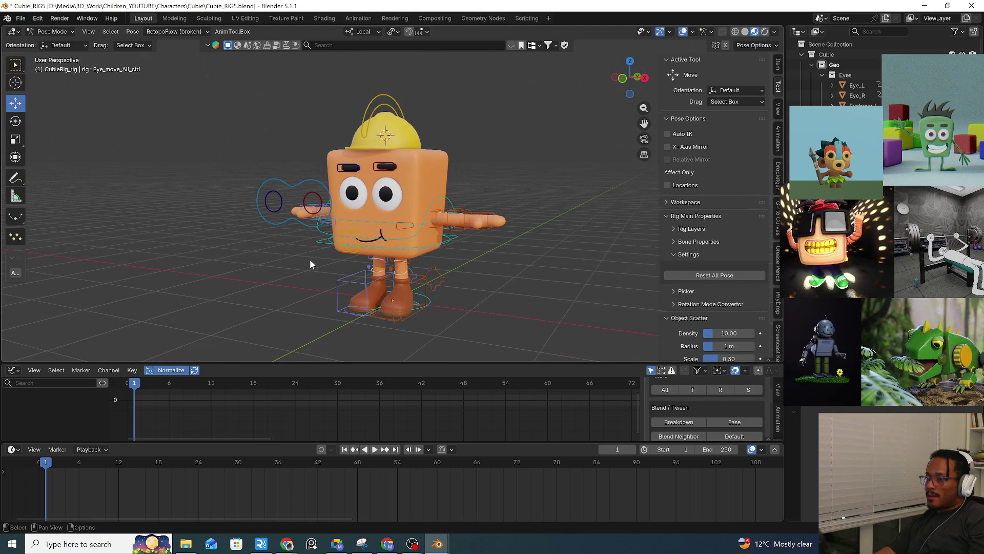
Select c_root_master.x and start a new snip in Snipping Tool.
left_click(456, 237)
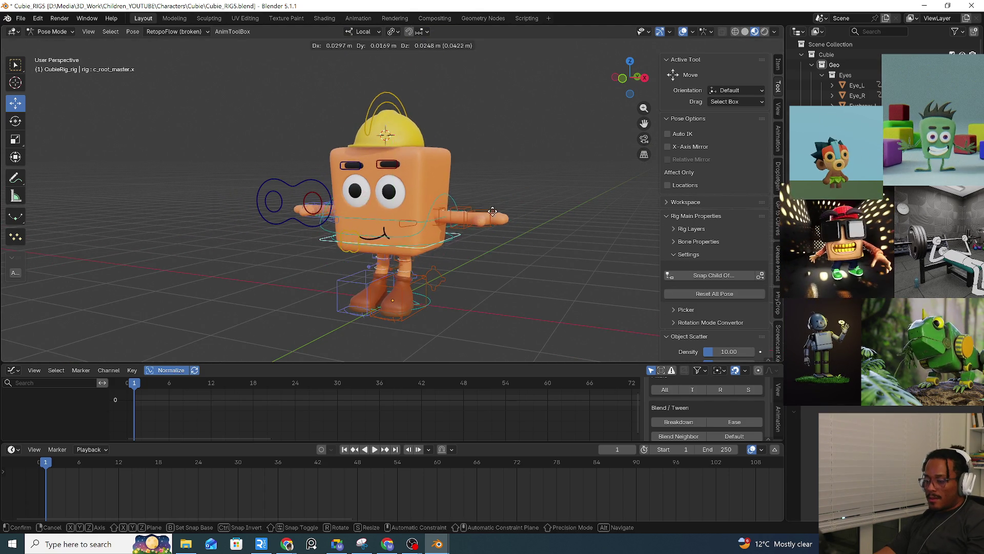
left_click(362, 543)
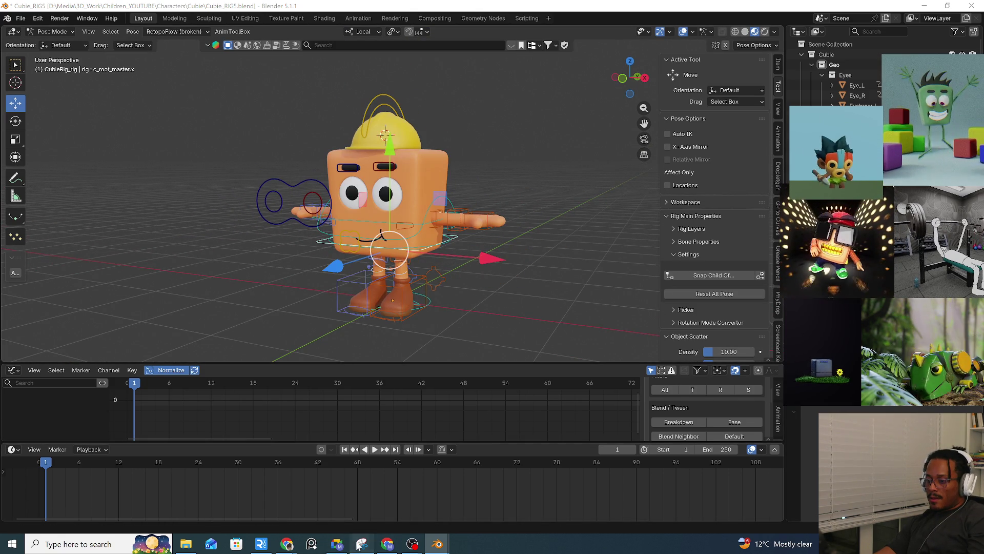
left_click(148, 56)
Snip the viewport region around Cubie and minimize Snipping Tool.
mouse_move(217, 73)
left_mouse_down()
mouse_move(306, 154)
mouse_move(549, 334)
left_mouse_up()
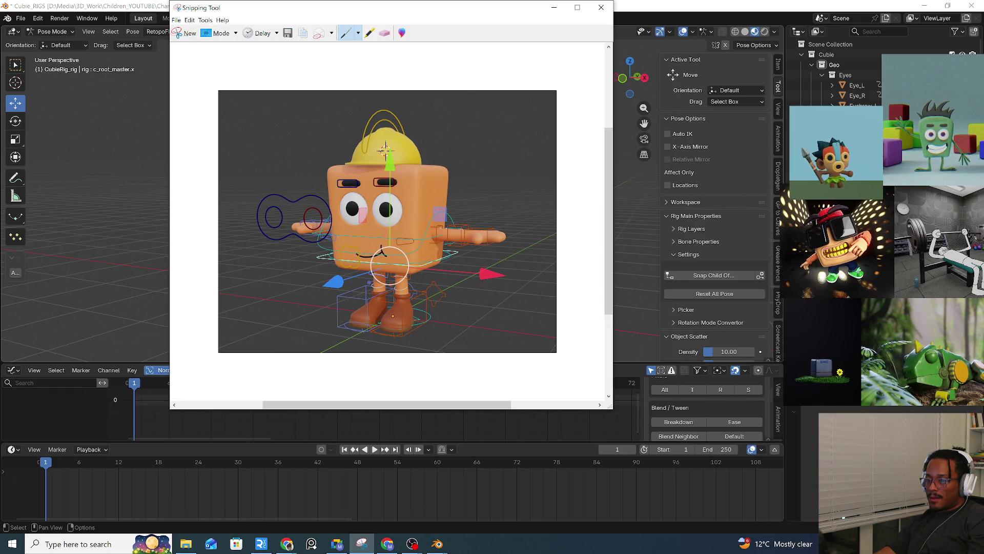
left_click(554, 7)
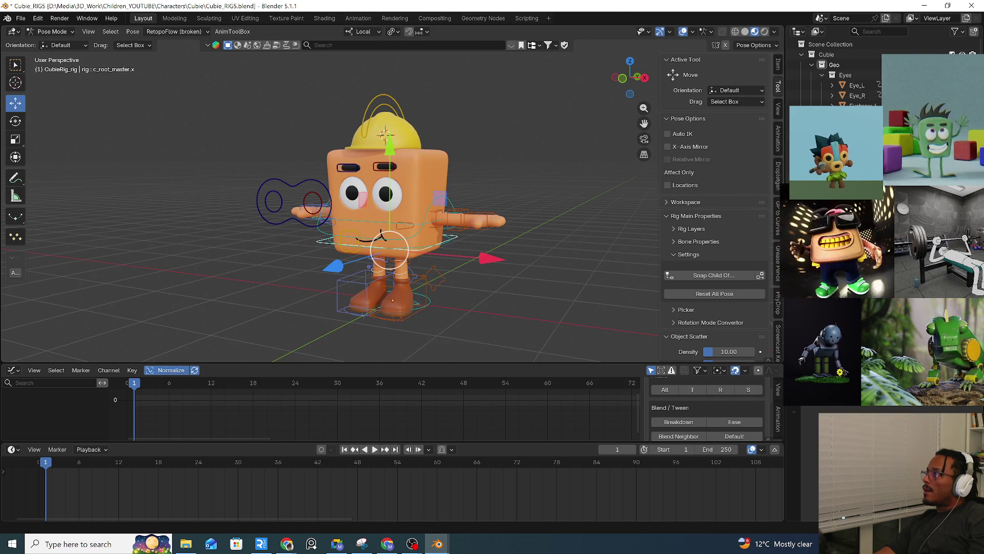
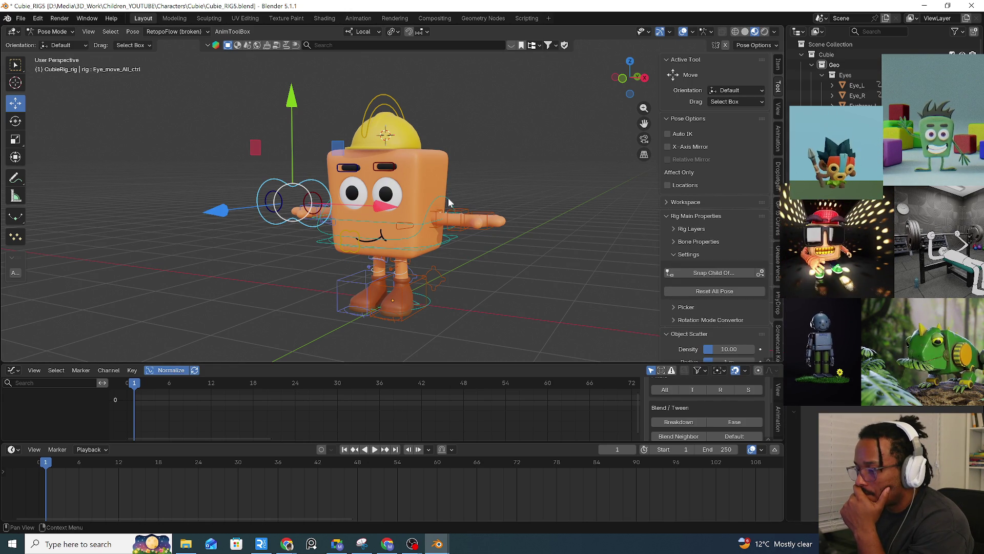
Grab the root control to move the whole character, then cancel back to centre.
left_click(455, 239)
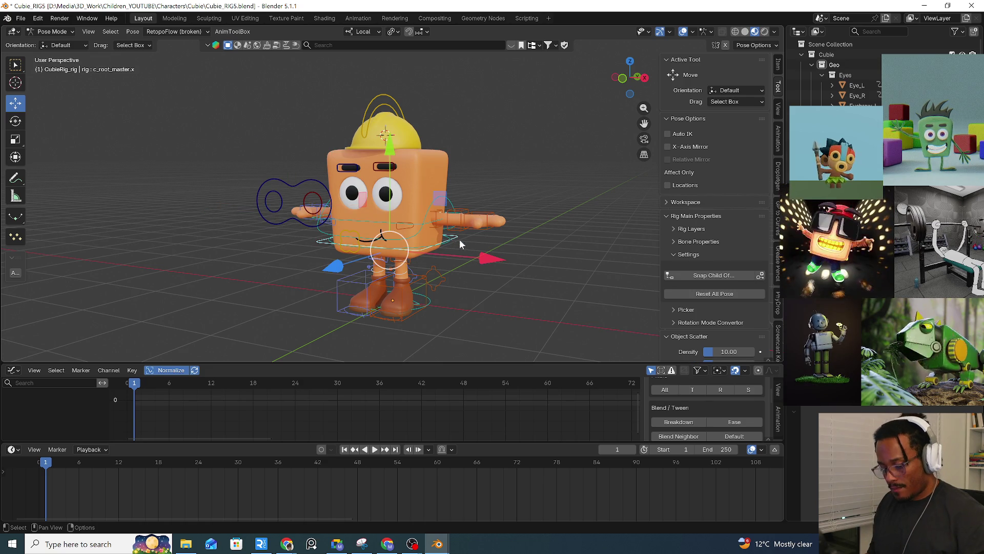
key("g")
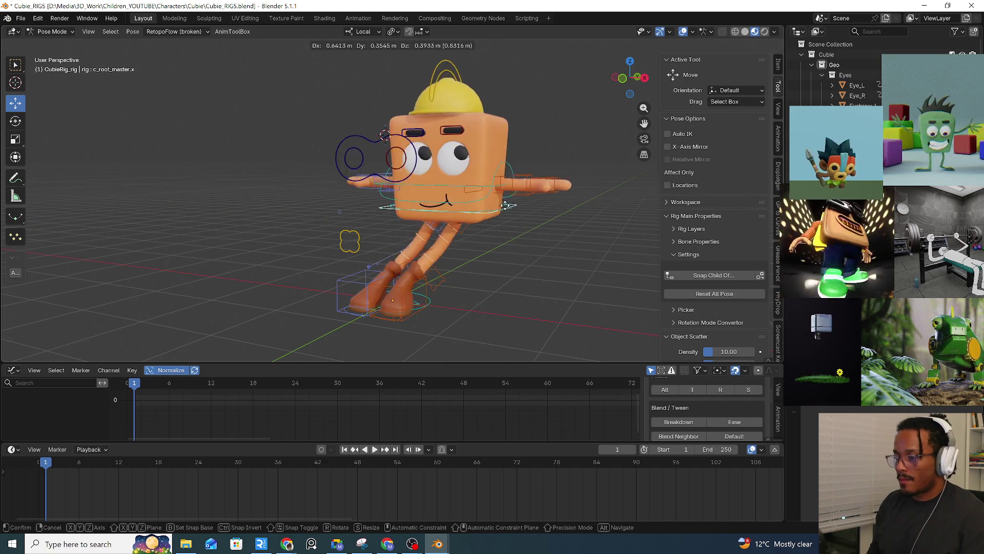
key("Escape")
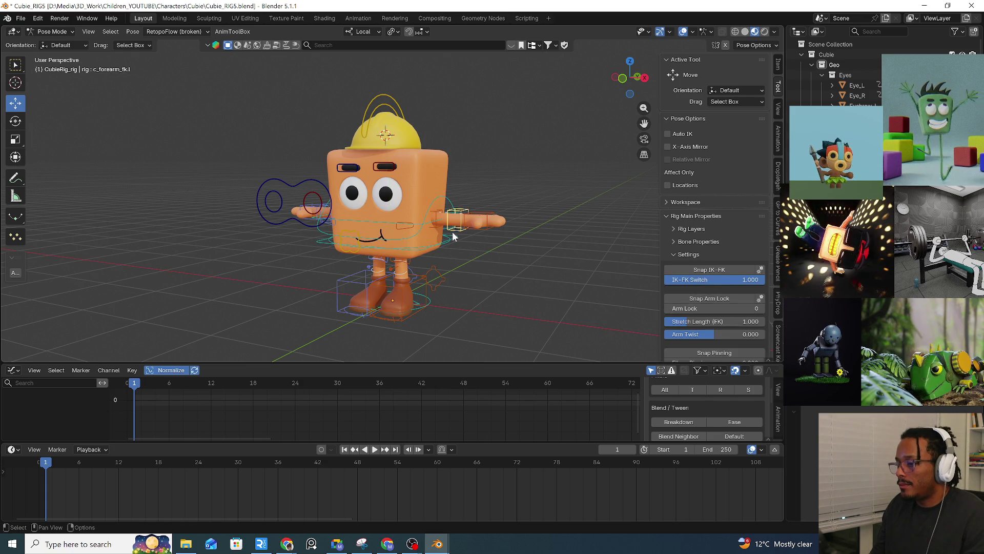
middle_click_drag(451, 236, 477, 247)
key("g")
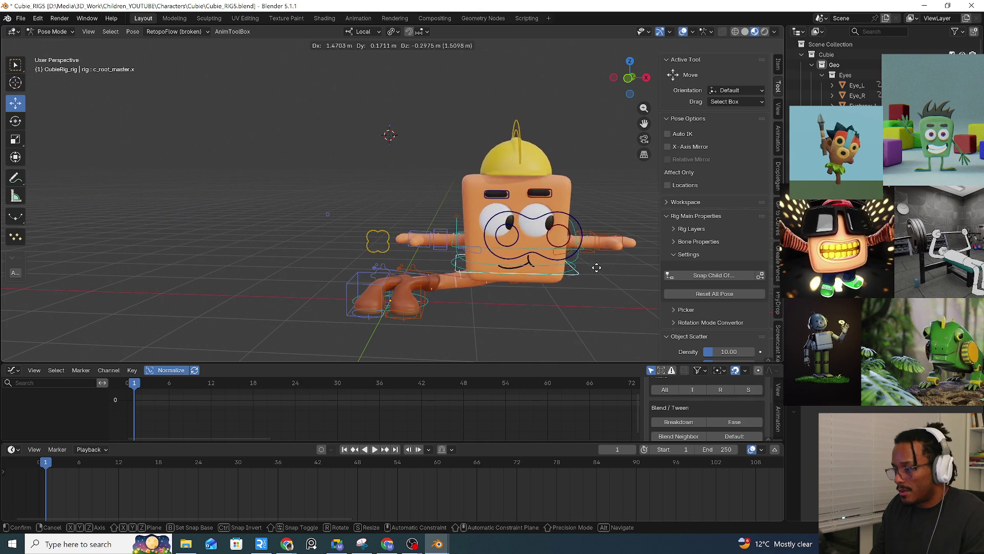
key("Escape")
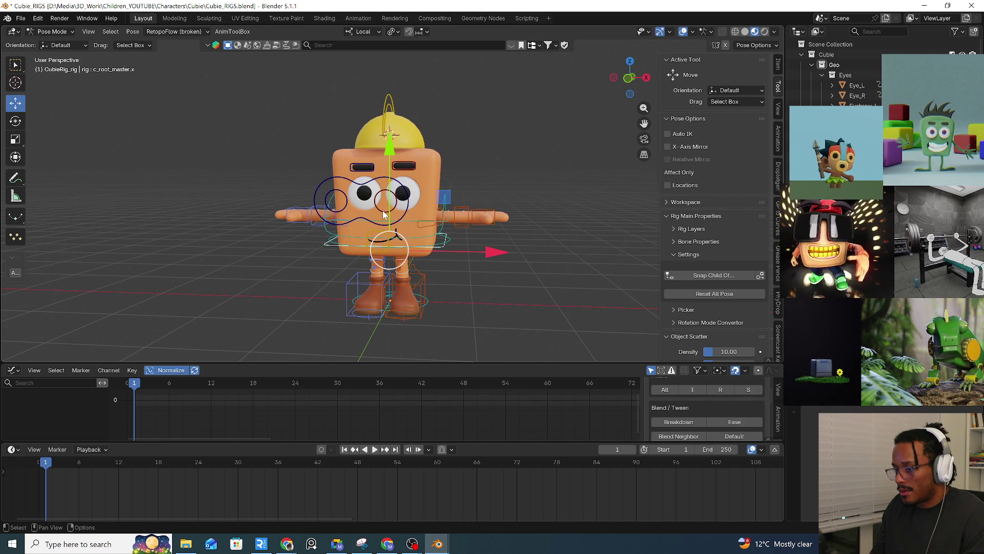
Test the root control again, then move the both-eyes control to a new spot.
left_click(384, 214)
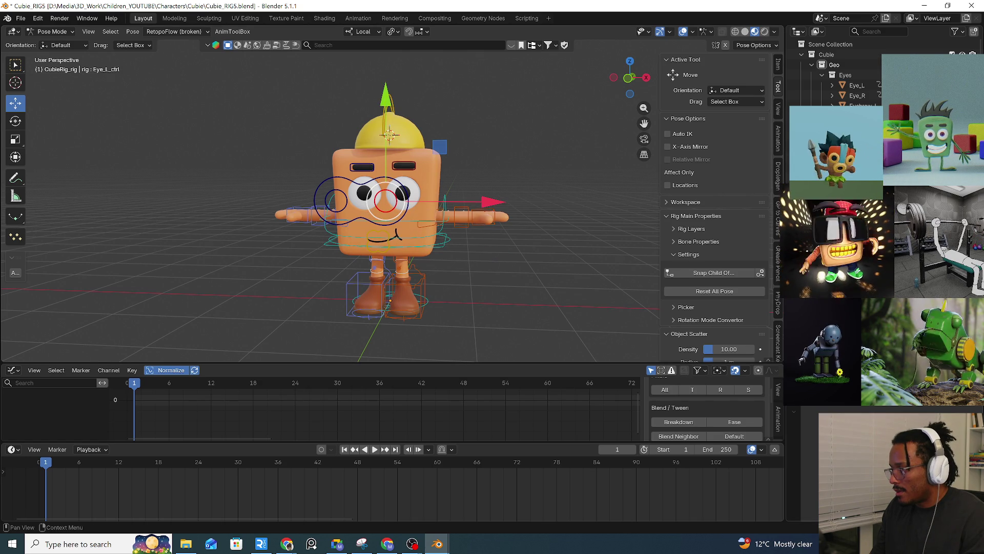
left_click(442, 245)
key("g")
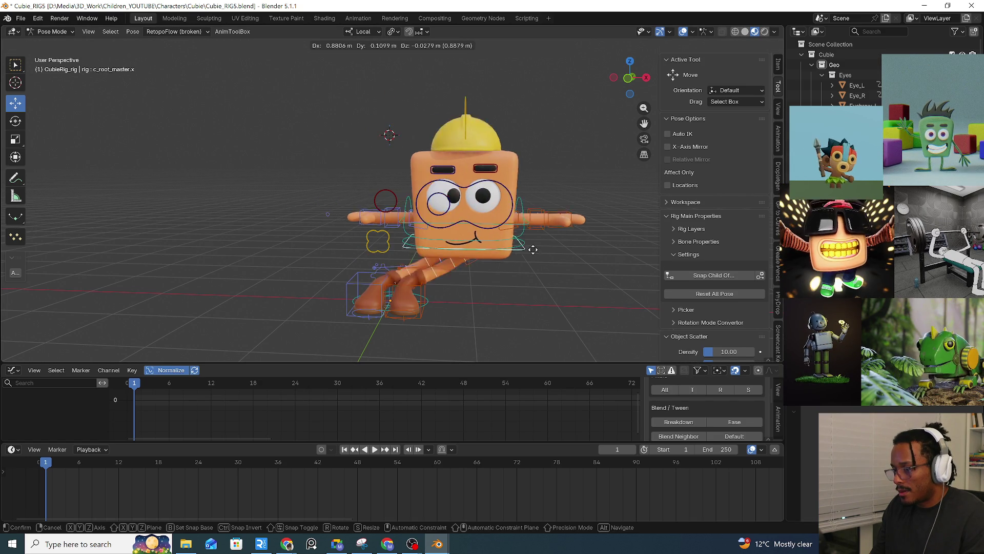
key("Escape")
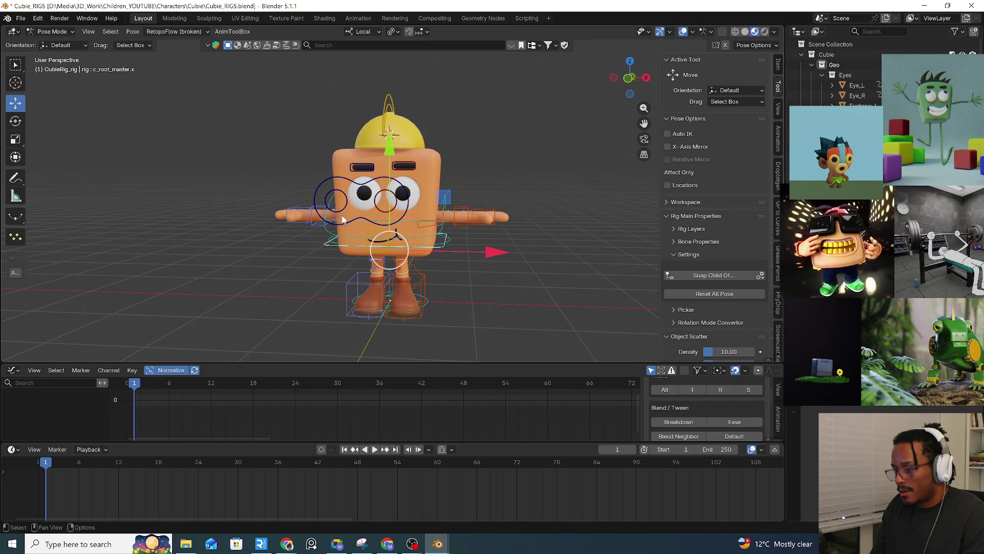
left_click(395, 234)
key("g")
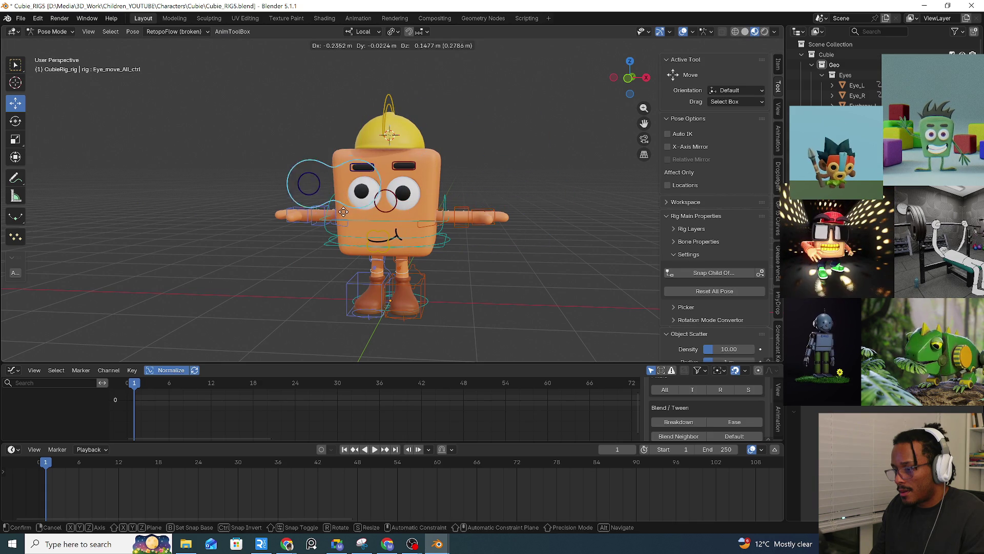
left_click(365, 226)
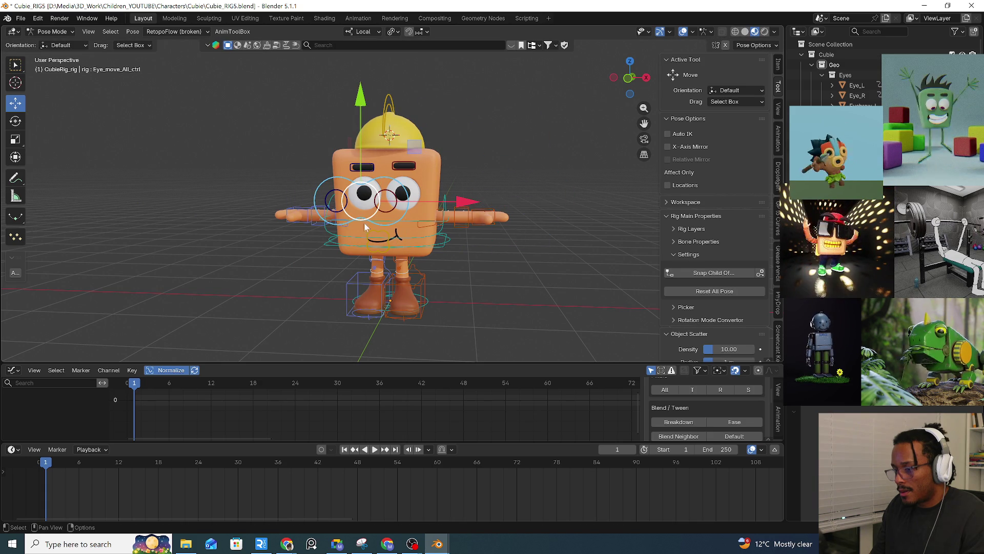
Clear the bone selection and bring up the interaction mode list.
left_click(393, 216)
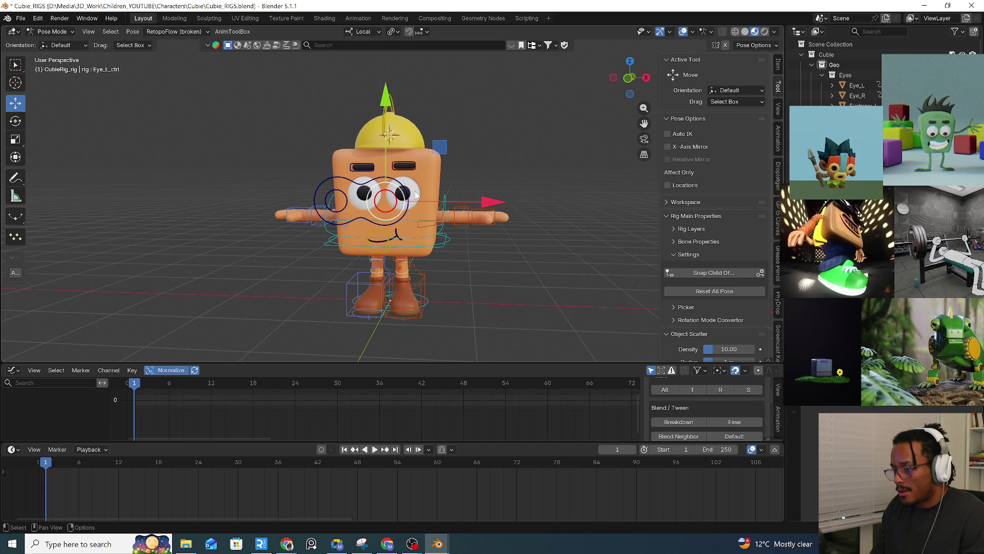
key("alt+a")
left_click(51, 32)
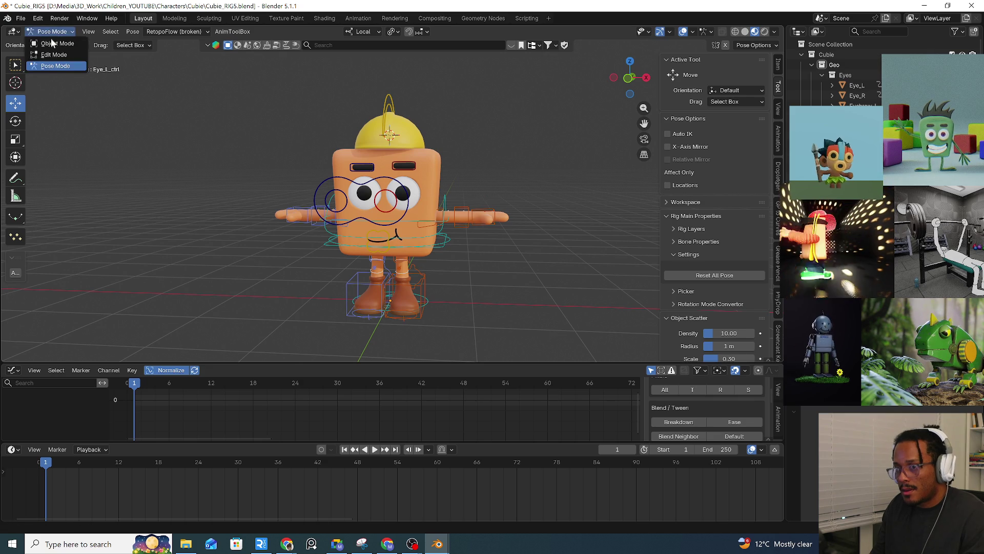
In Object Mode, select the Eye_L mesh plus the CubieRig, then enter Pose Mode.
left_click(51, 43)
left_click(414, 200)
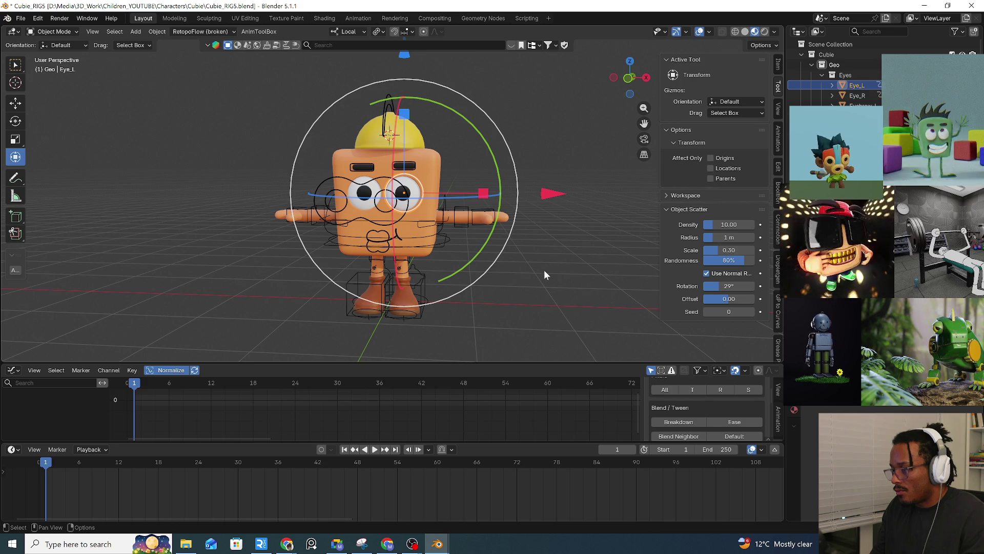
middle_click_drag(594, 293, 576, 290)
scroll(469, 237, "up", 3)
mouse_move(400, 177)
middle_mouse_down()
mouse_move(426, 232)
mouse_move(437, 229)
middle_mouse_up()
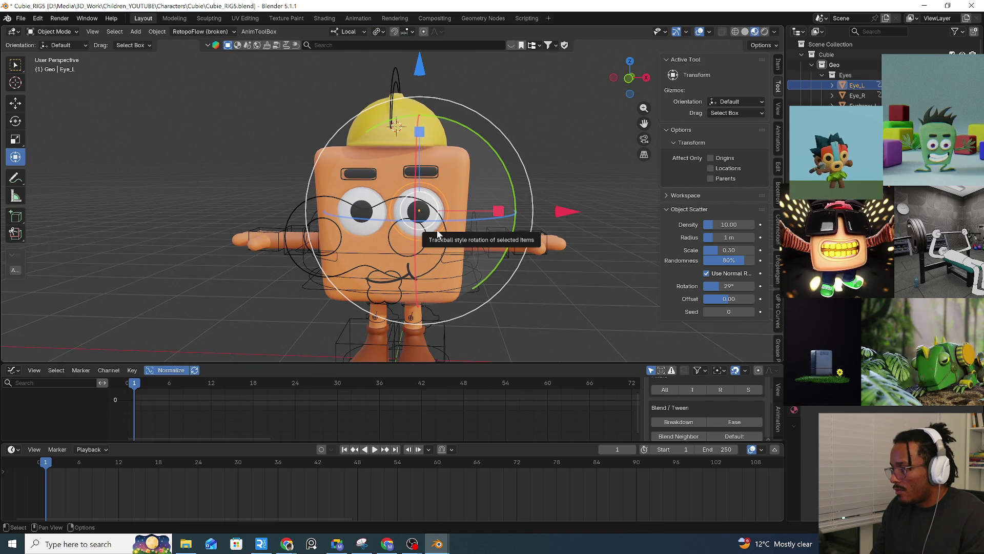
left_click(425, 251)
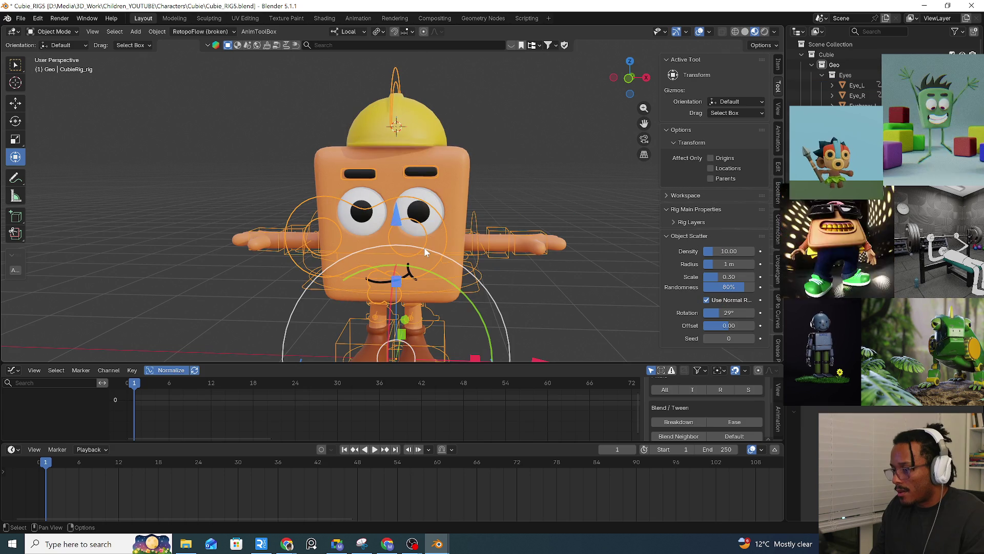
key("ctrl+Tab")
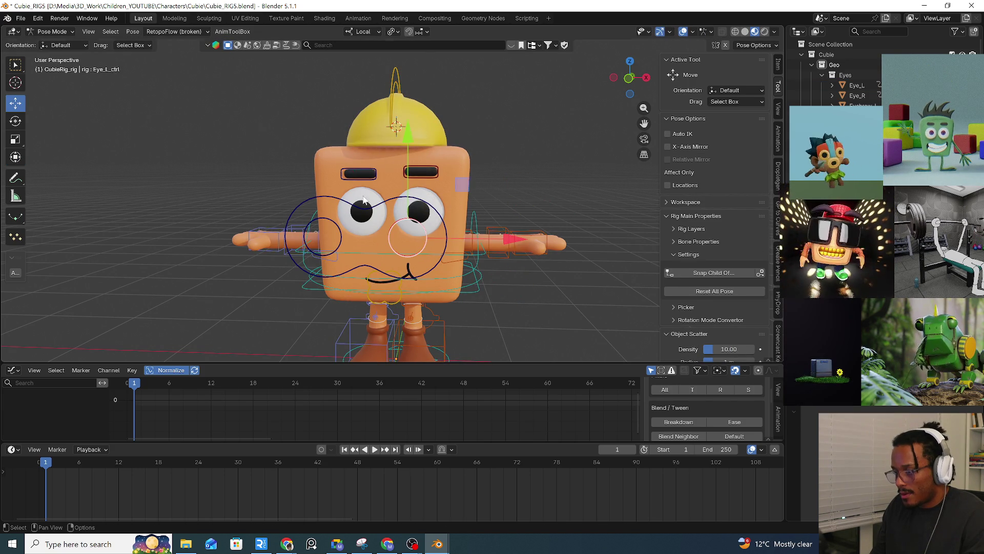
Trial-move the eye controls, then parent Eye_L to the rig as Object.
mouse_move(448, 233)
left_mouse_down()
mouse_move(531, 287)
mouse_move(390, 189)
mouse_move(394, 259)
mouse_move(506, 202)
left_mouse_up()
key("Escape")
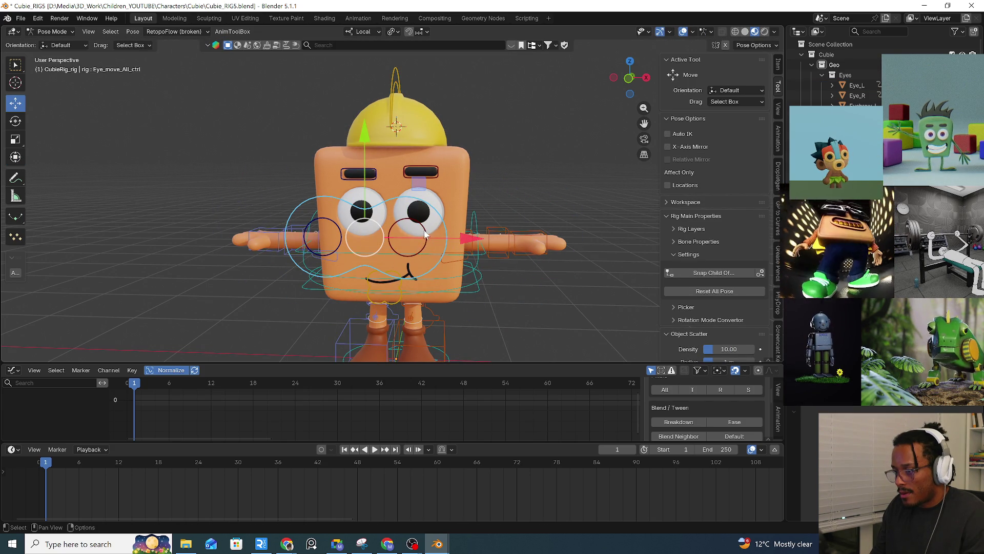
left_click_drag(425, 235, 538, 287)
key("Escape")
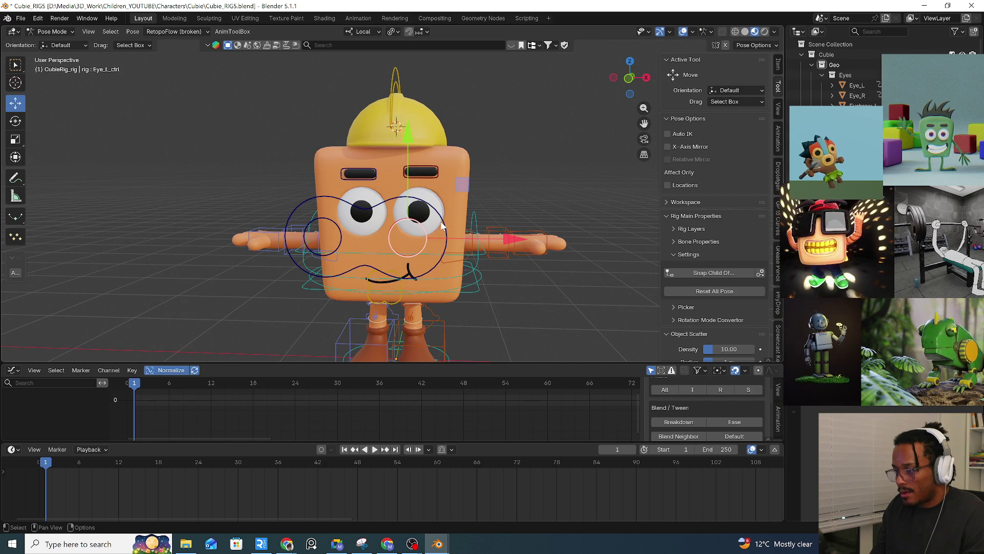
left_click(443, 221)
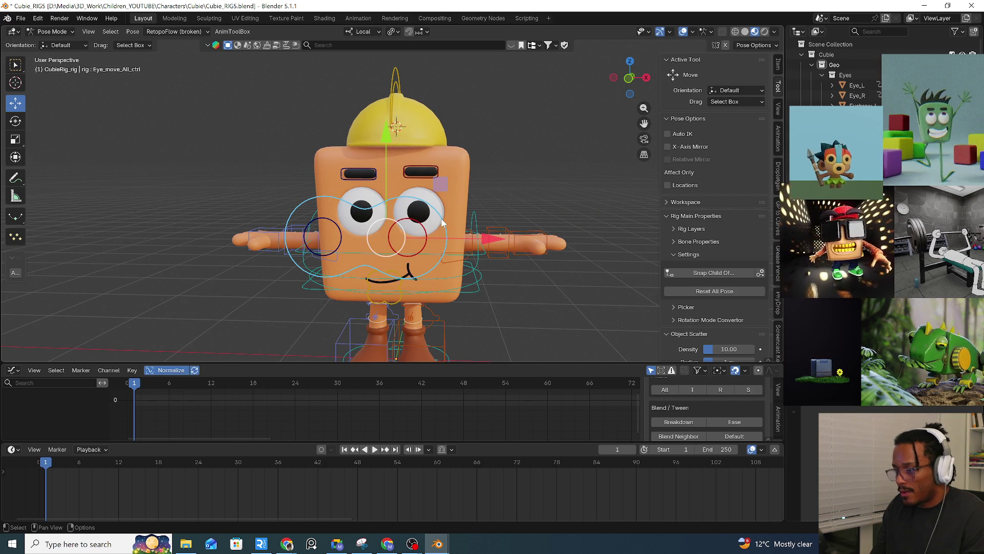
key("ctrl+p")
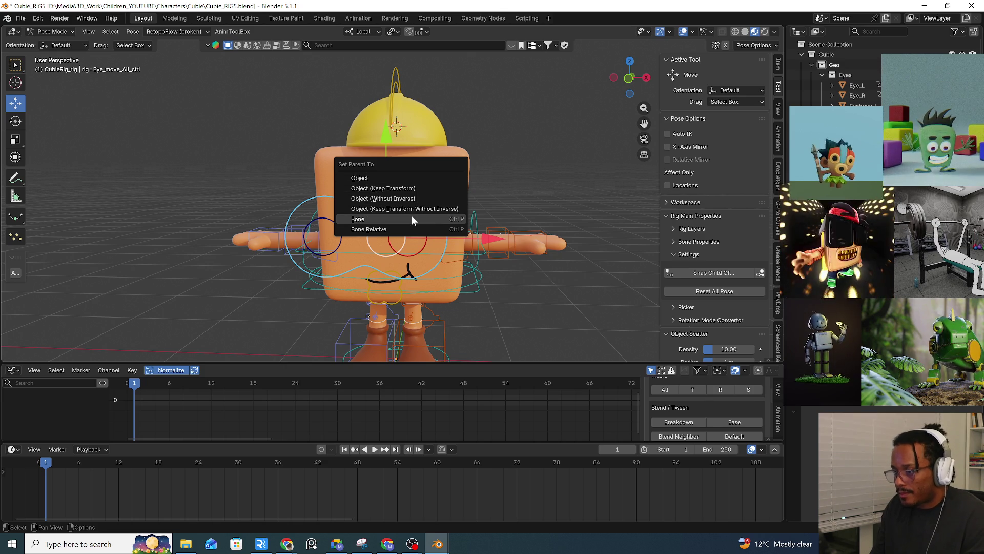
left_click(406, 181)
Test the eye controls again and re-parent Eye_L Bone Relative to the both-eyes control.
left_click_drag(445, 233, 423, 249)
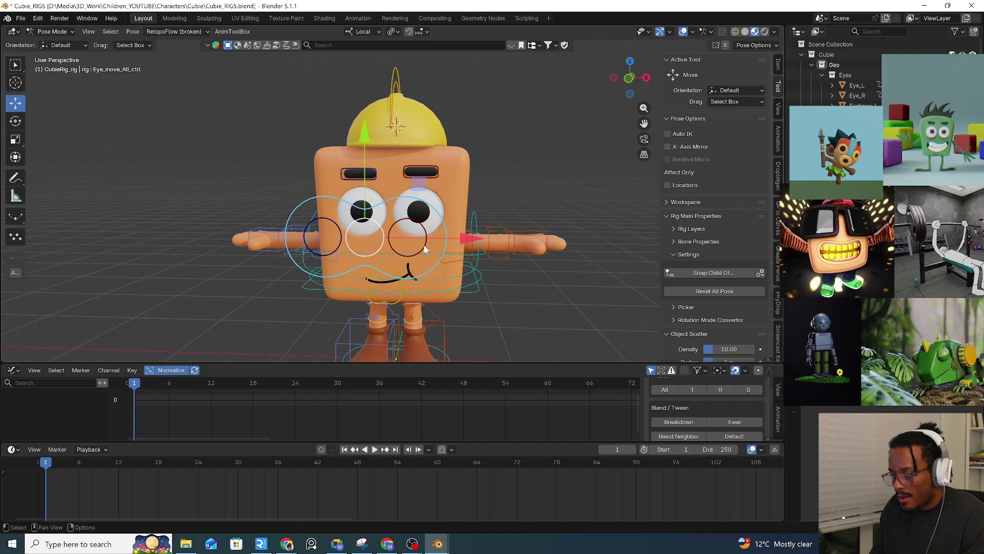
left_click(424, 249)
key("g")
right_click(459, 275)
left_click(444, 219)
key("ctrl+p")
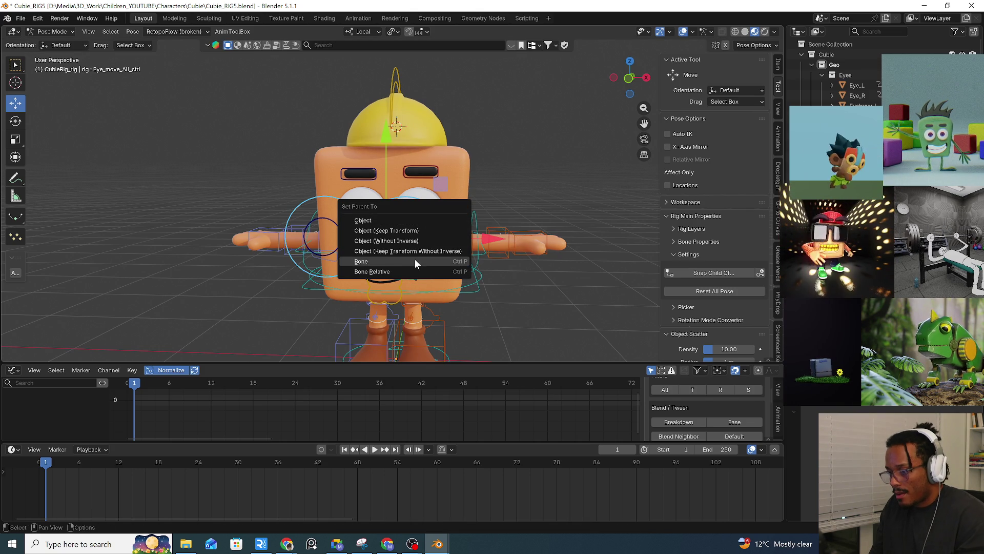
left_click(414, 270)
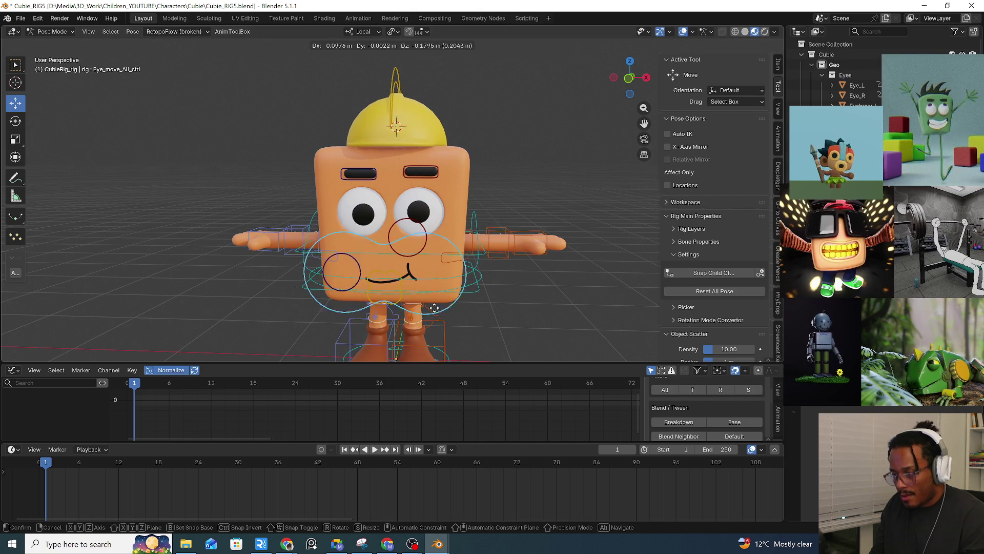
Parent Eye_L directly to Eye_move_All_ctrl as Bone, then test-move and cancel.
left_click(421, 255)
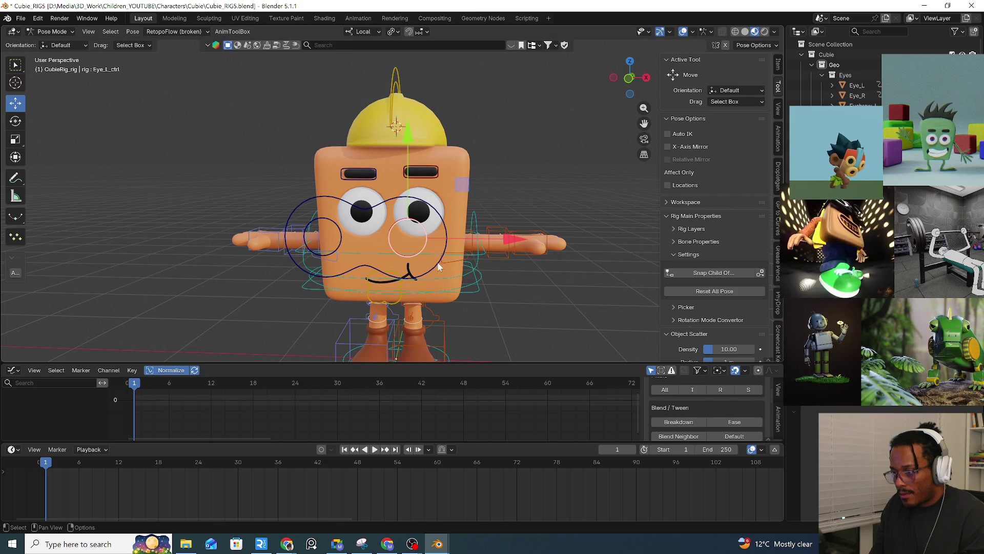
left_click(436, 263)
key("ctrl+p")
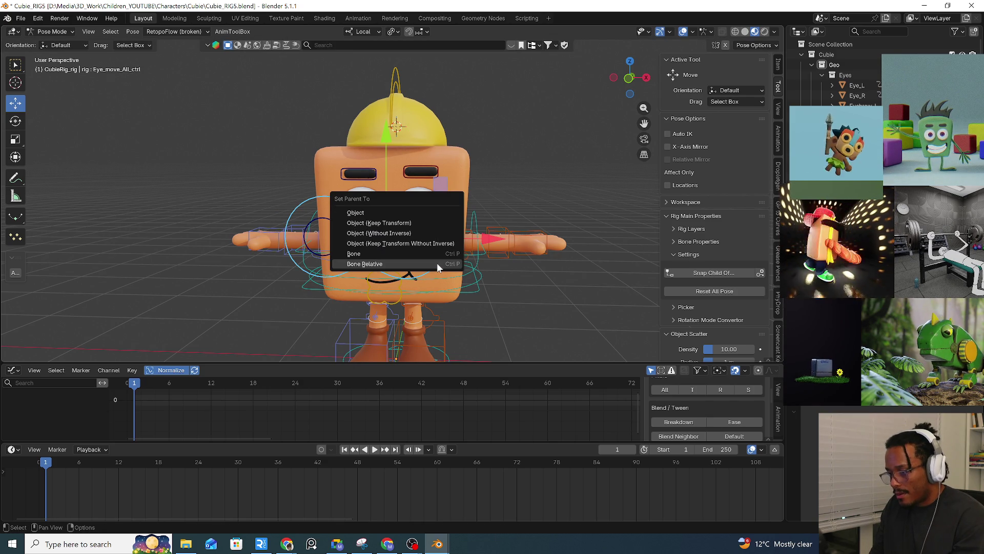
left_click(431, 252)
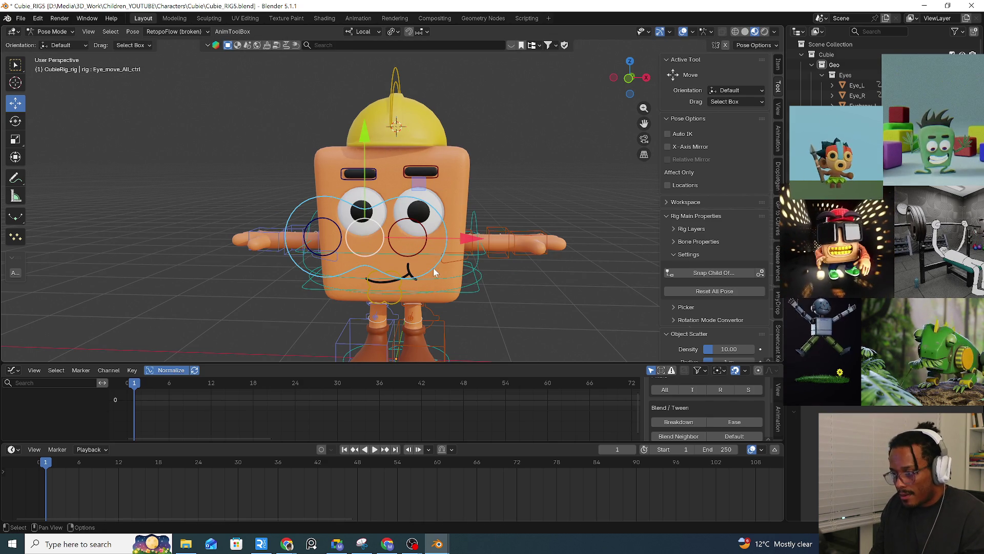
key("g")
key("Escape")
left_click(408, 238)
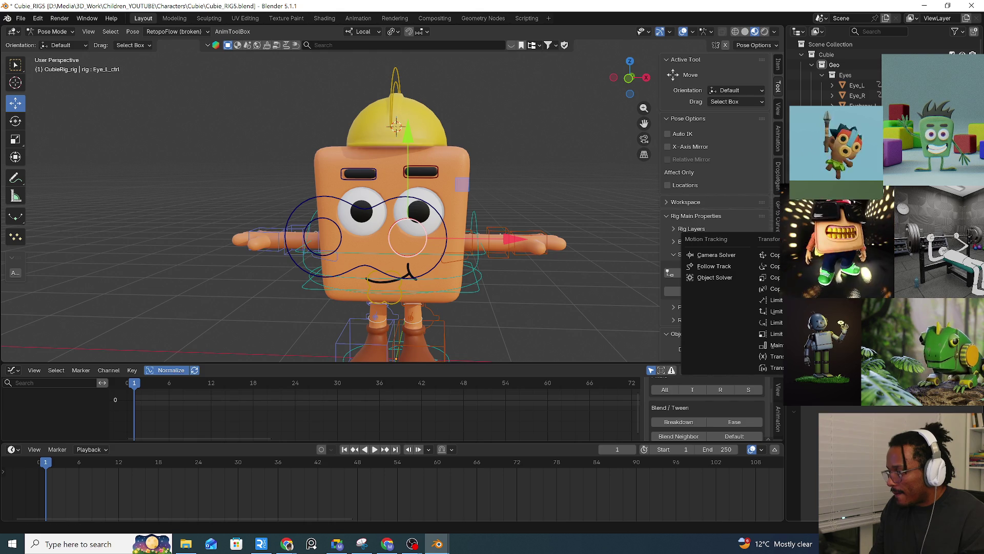
Try the F2 rename and target-sampling options, cancelling the sampling.
key("F2")
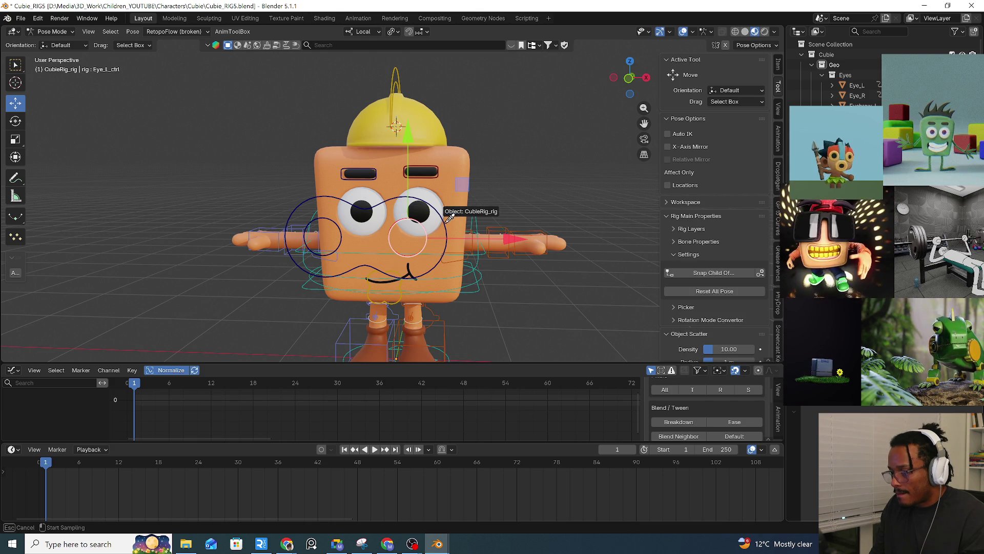
key("Return")
key("e")
key("Escape")
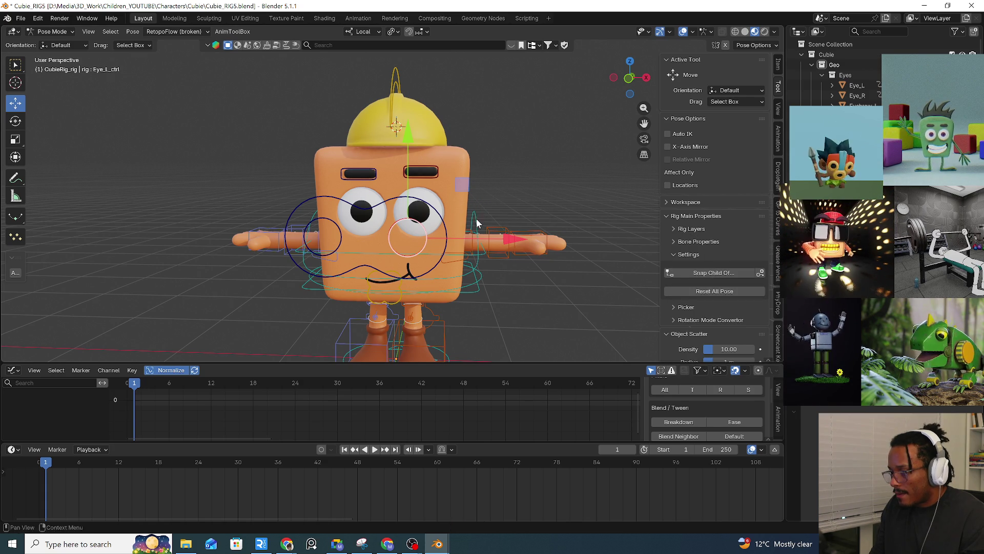
left_click(760, 273)
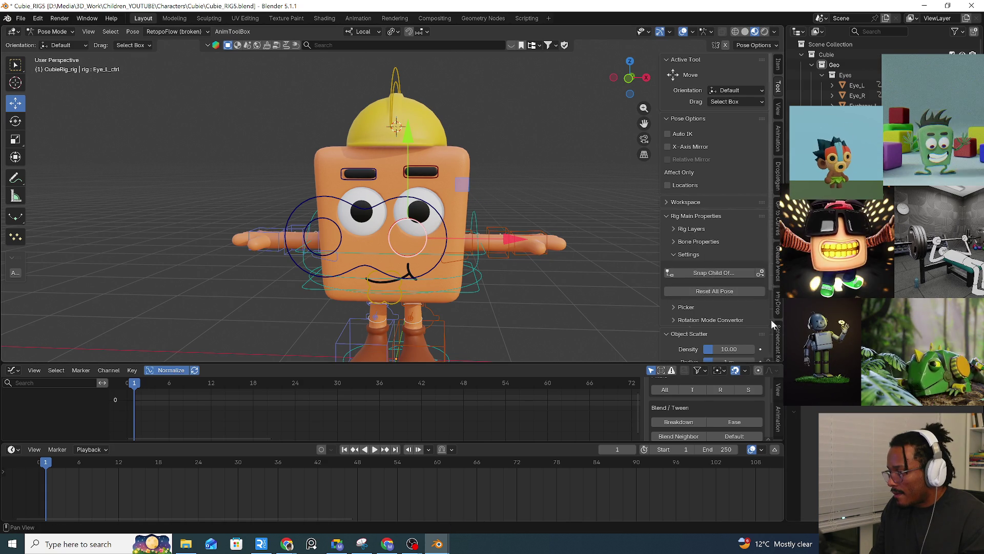
Test-grab Eye_move_All_ctrl and c_root_master.x, cancelling each back to rest.
left_click(408, 272)
key("g")
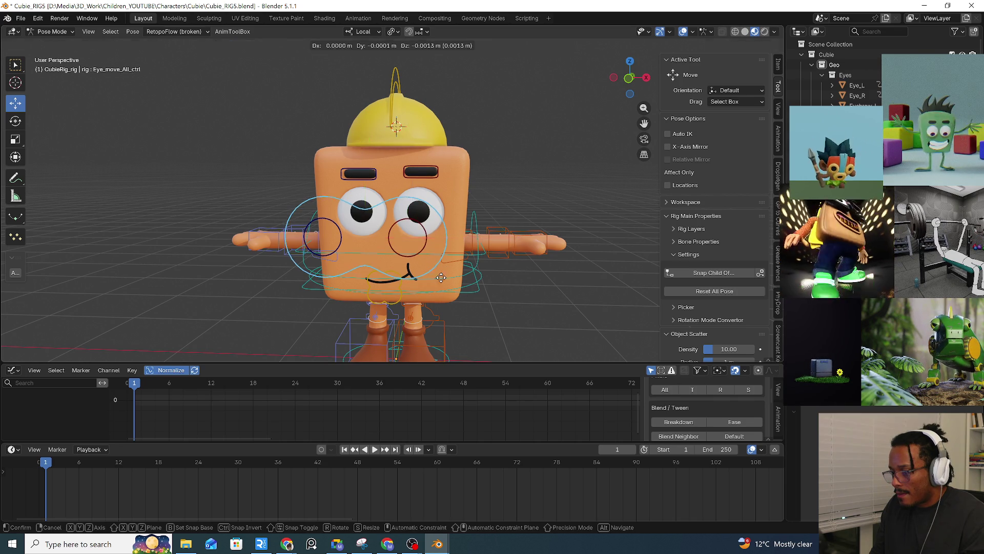
key("Escape")
left_click(482, 290)
key("g")
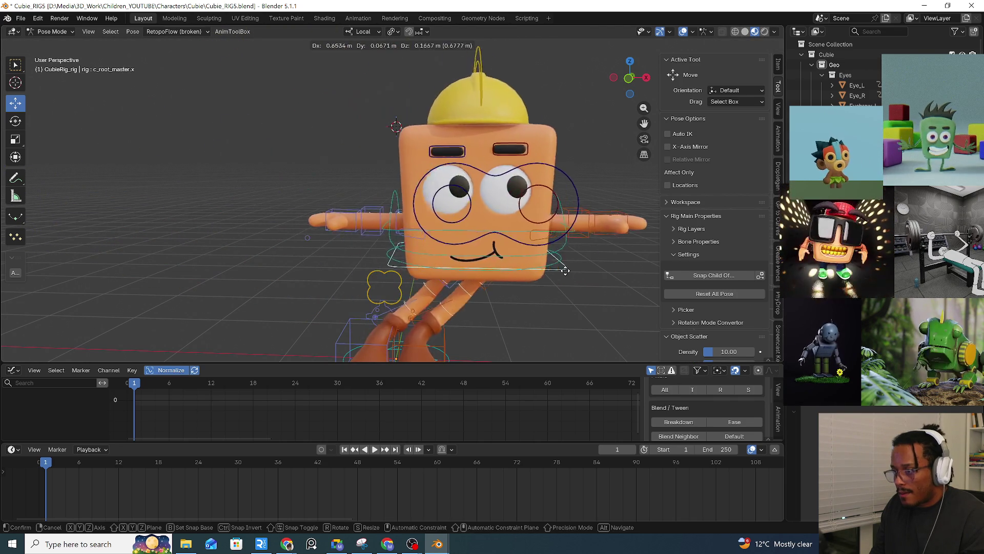
key("Escape")
Test-grab Eye_L_ctrl and Eye_move_All_ctrl, cancel, and switch the armature to Edit Mode.
left_click(451, 238)
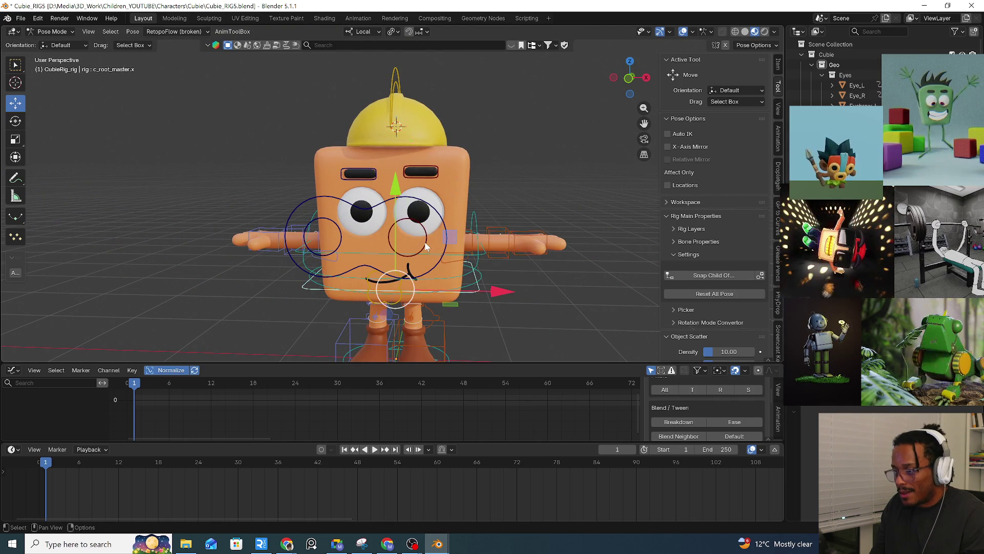
key("g")
key("Escape")
left_click(445, 237)
key("g")
key("Escape")
key("Tab")
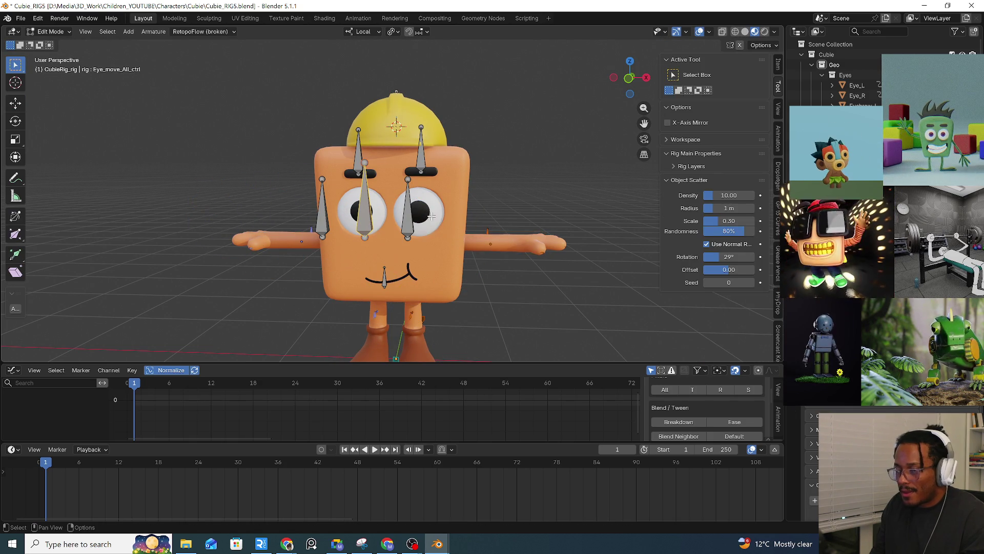
Inspect the Eye_L mesh in Object Mode, then put CubieRig_rig back into Pose Mode.
key("ctrl+Tab")
left_click(349, 233)
left_click(419, 210)
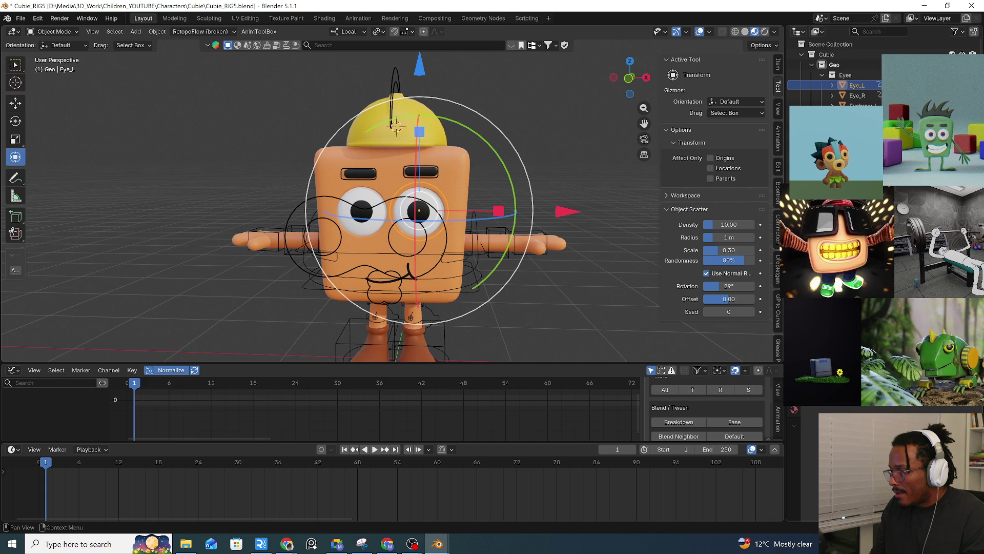
left_click(490, 294)
left_click(467, 291)
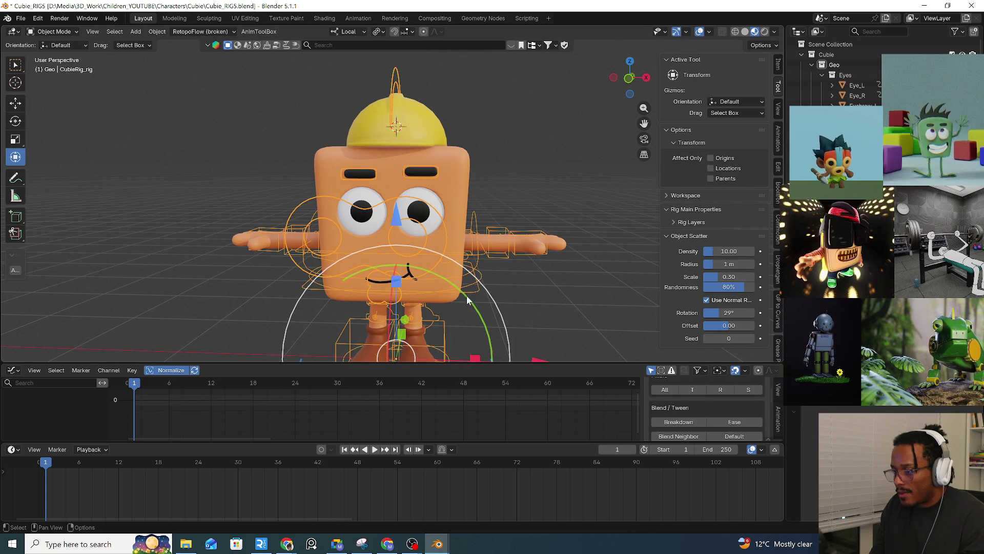
key("ctrl+Tab")
left_click(453, 366)
Test-grab c_root_master.x, cancel back to rest, and deselect all bones.
left_click(478, 281)
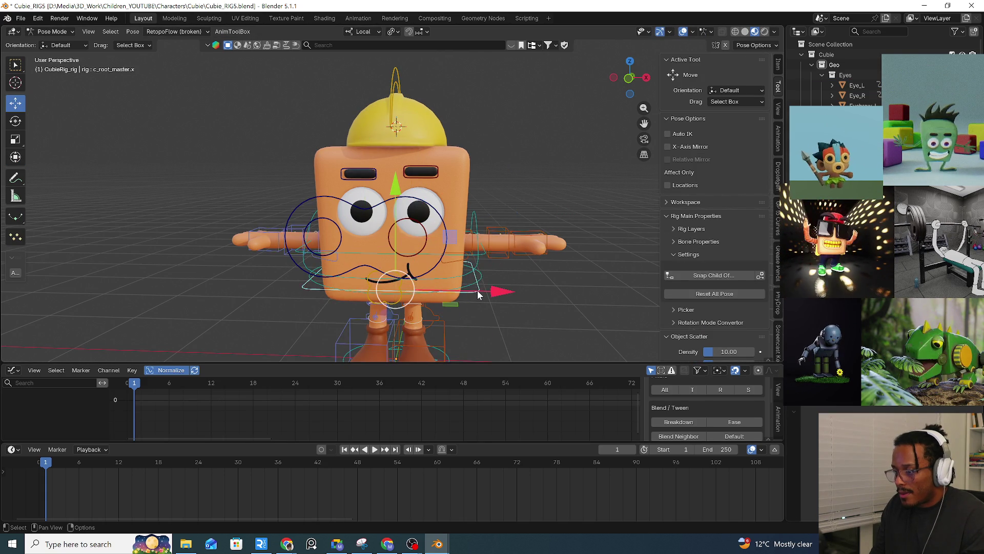
key("g")
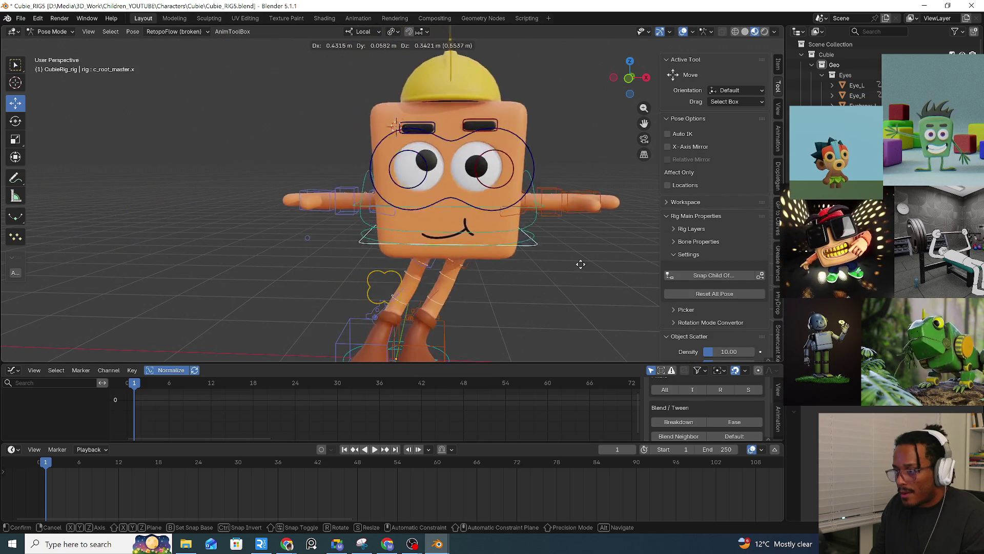
key("Escape")
left_click(363, 224)
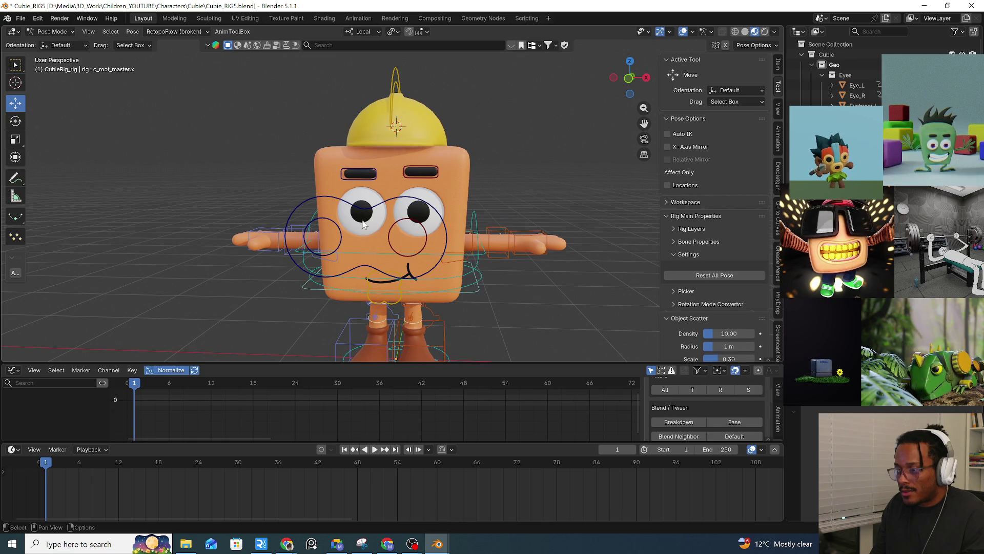
Inspect the Eye_R mesh in Object Mode, then return CubieRig_rig to Pose Mode.
left_click(49, 44)
left_click(349, 225)
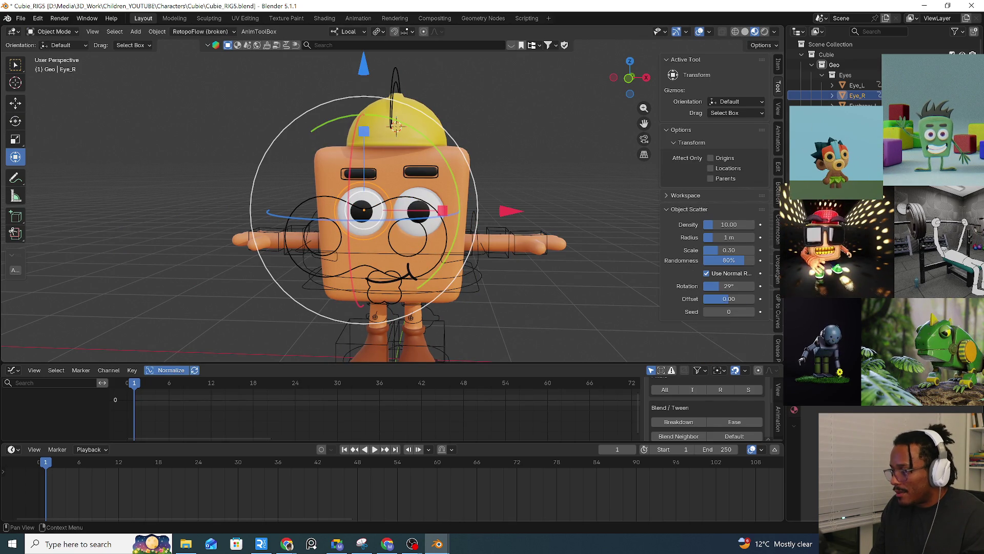
left_click(481, 288)
left_click(478, 287)
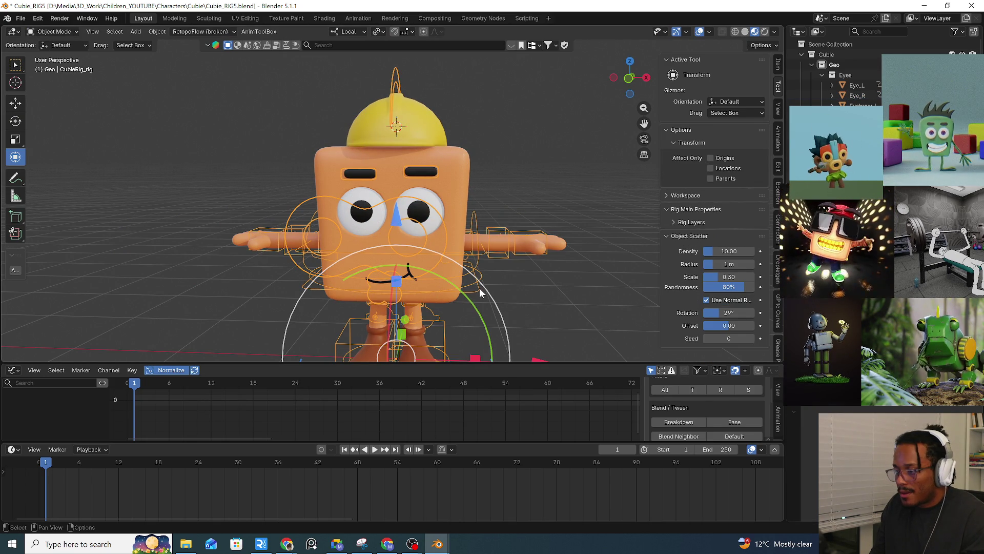
key("ctrl+Tab")
left_click(473, 366)
Test-move the whole character, cancel, and undo back through recent bone selections.
mouse_move(490, 292)
left_mouse_down()
mouse_move(330, 248)
mouse_move(510, 237)
mouse_move(330, 246)
mouse_move(552, 254)
left_mouse_up()
key("Escape")
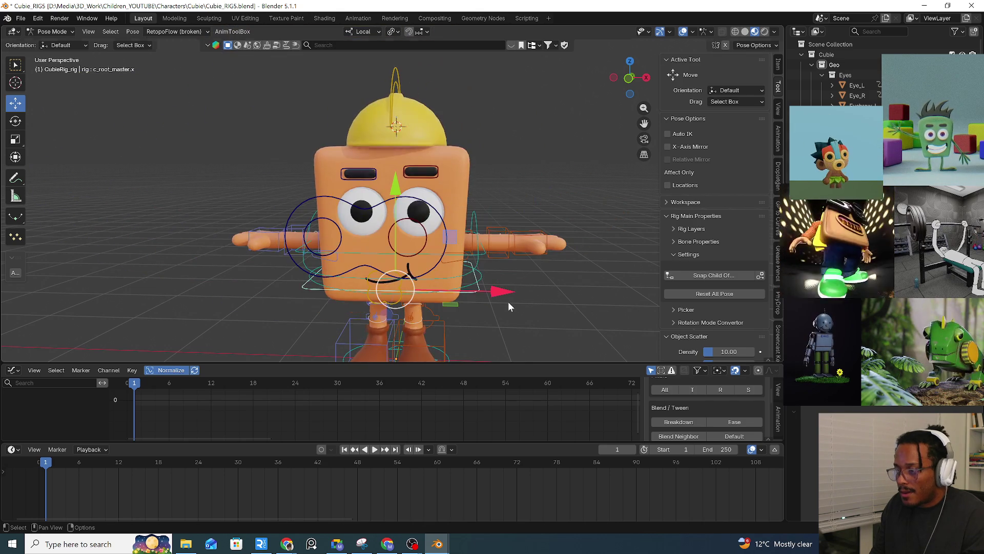
key("ctrl+z")
key("ctrl+z")
key("ctrl+z")
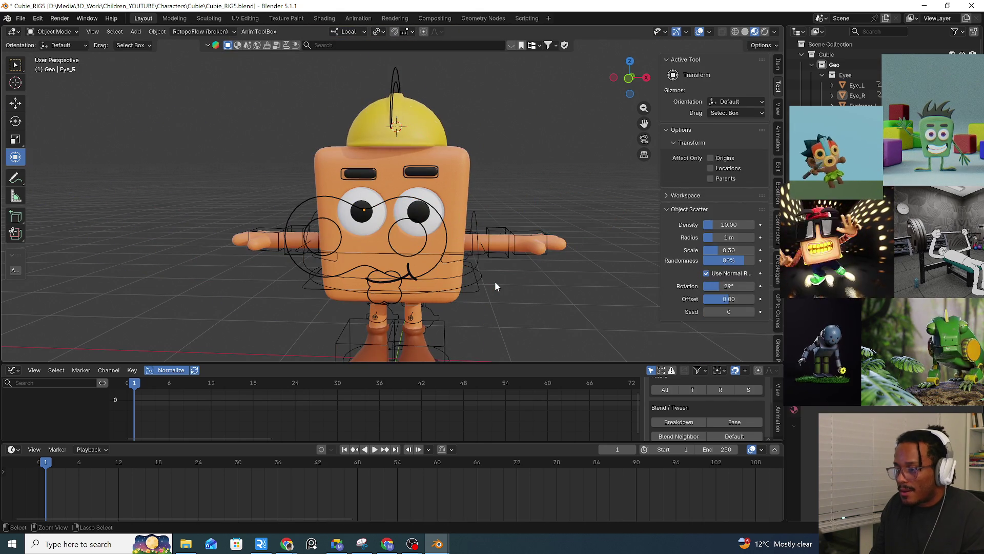
key("ctrl+z")
key("ctrl+z")
key("ctrl+z")
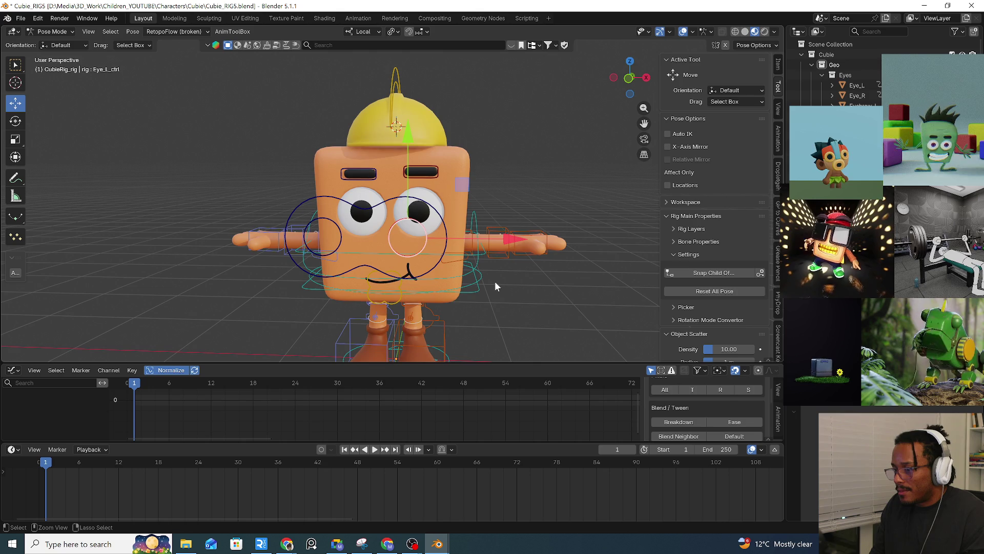
key("ctrl+z")
key("ctrl+z")
key("ctrl+z")
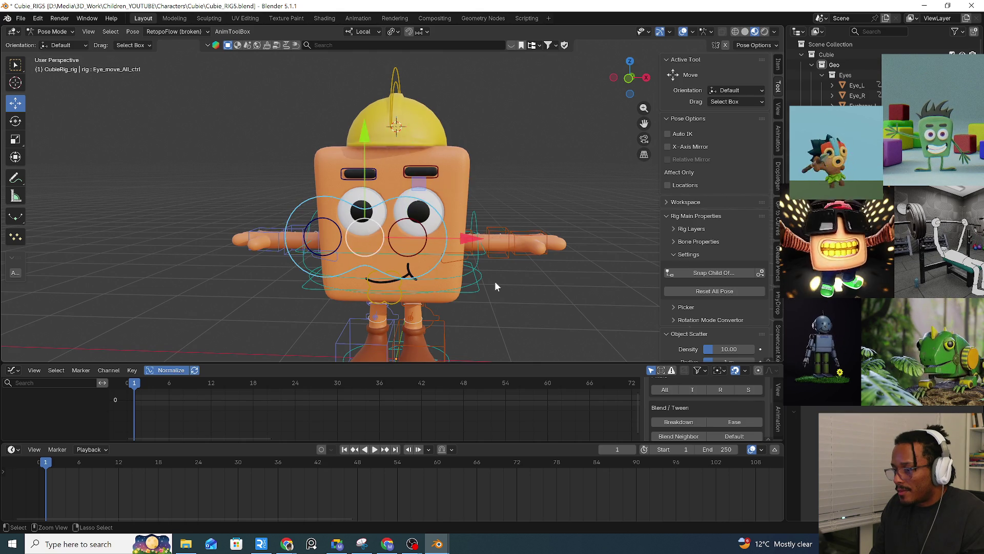
key("ctrl+z")
key("ctrl+z")
key("ctrl+z")
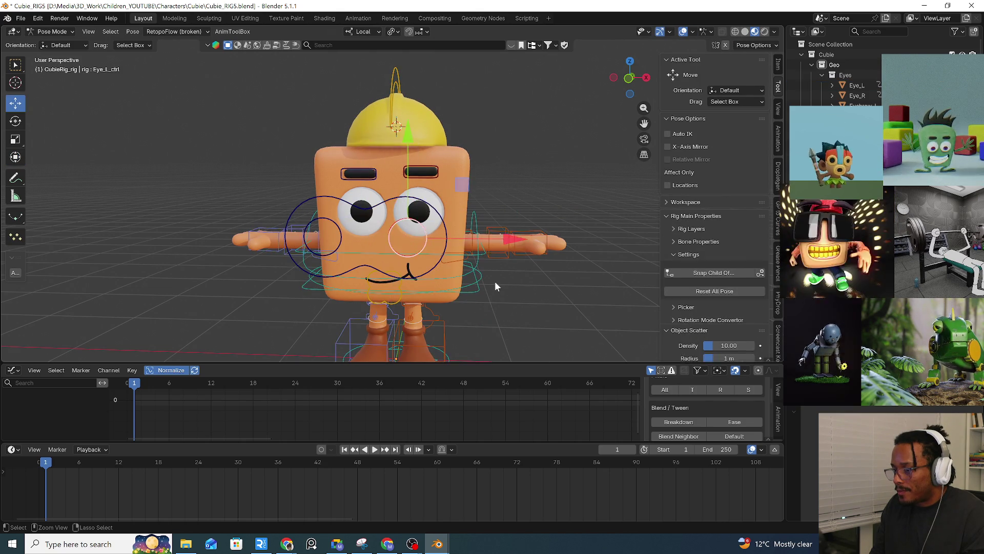
key("ctrl+z")
key("ctrl+z")
key("ctrl+z")
key("ctrl+z")
key("ctrl+z")
Test the root, c_spine_01.x and Eye_L_ctrl controls, cancelling each move.
mouse_move(494, 280)
middle_mouse_down()
mouse_move(509, 270)
mouse_move(422, 269)
middle_mouse_up()
mouse_move(493, 309)
left_mouse_down()
mouse_move(427, 277)
mouse_move(524, 334)
left_mouse_up()
key("Escape")
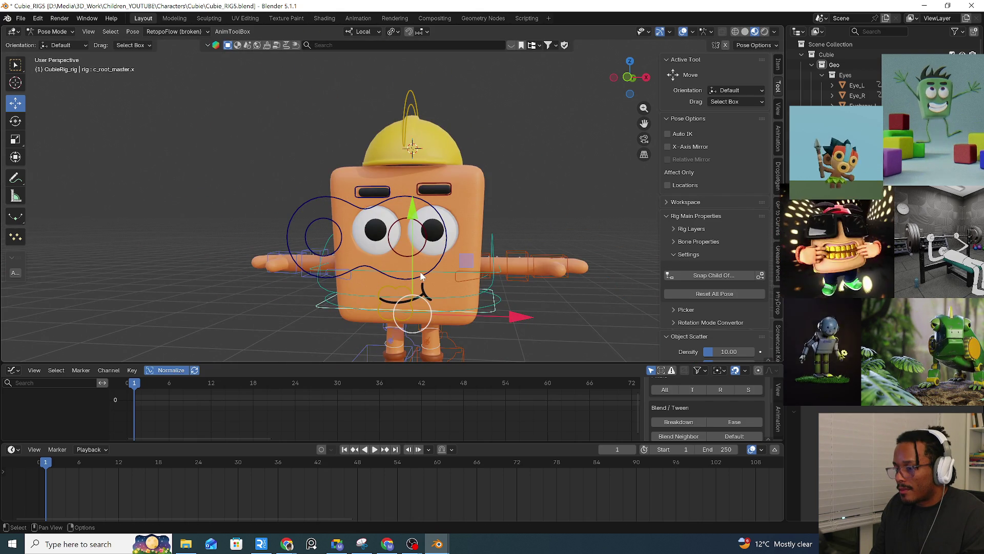
left_click(419, 279)
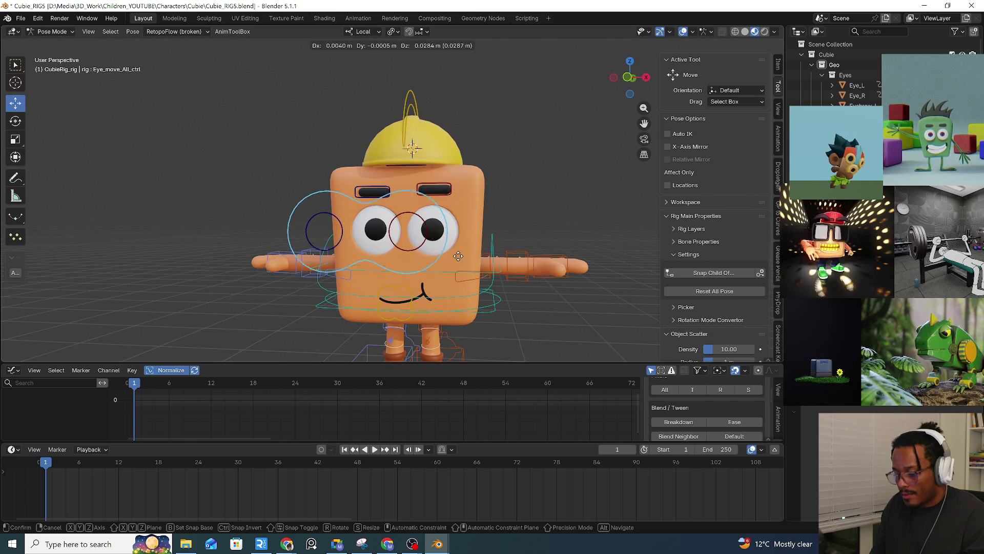
left_click(381, 259)
left_click_drag(396, 254, 513, 278)
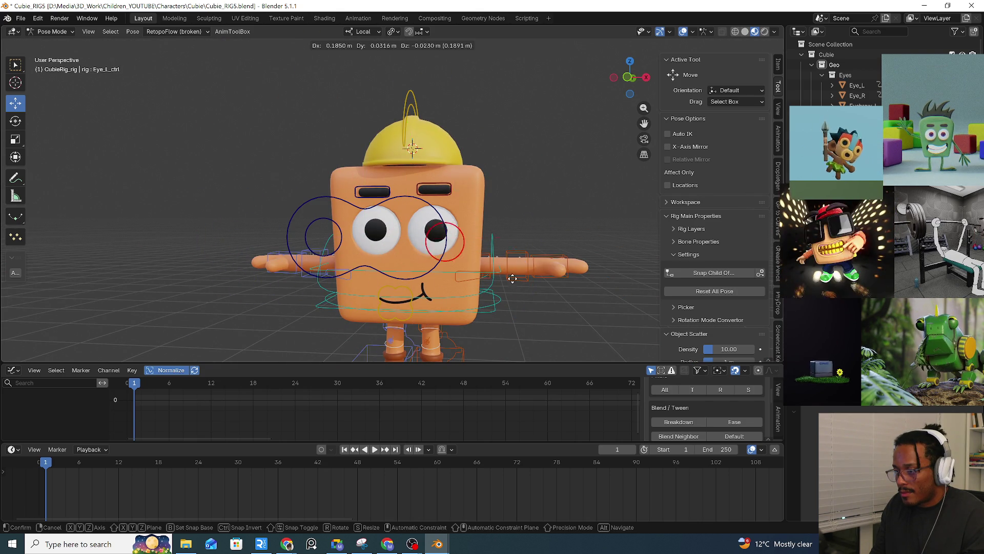
key("Escape")
Alternate selecting Eye_R_ctrl and Eye_move_All_ctrl, then bring up the mode pie.
left_click(306, 237)
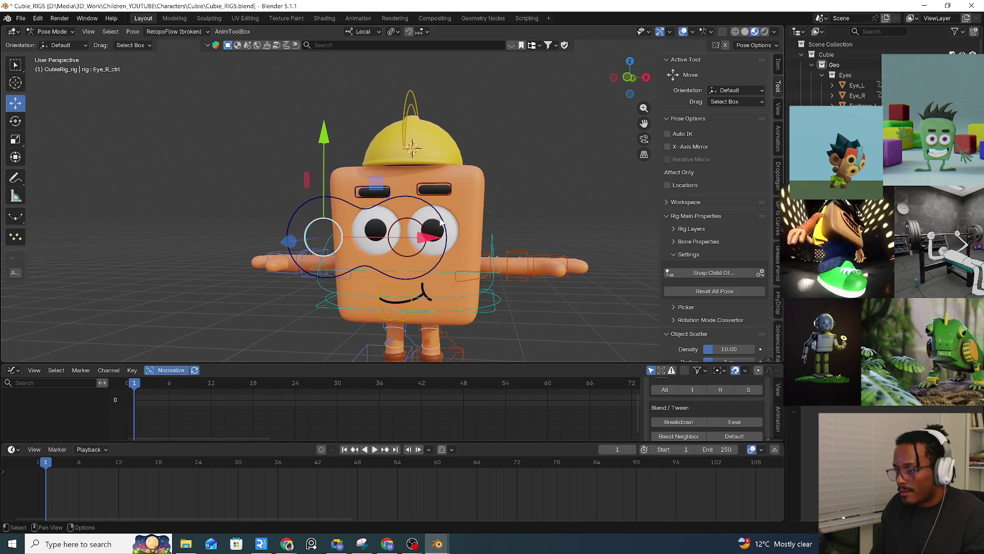
left_click(436, 276)
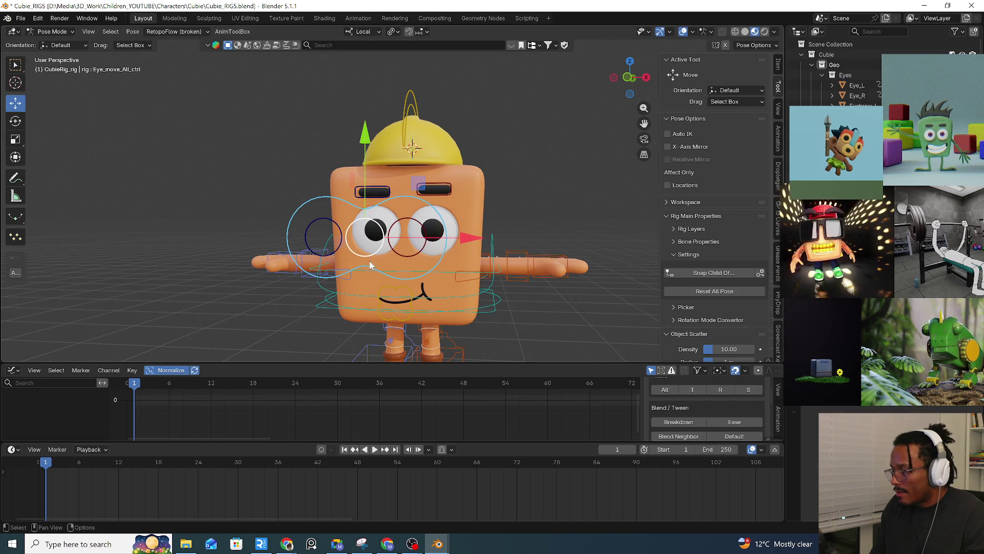
left_click(332, 254)
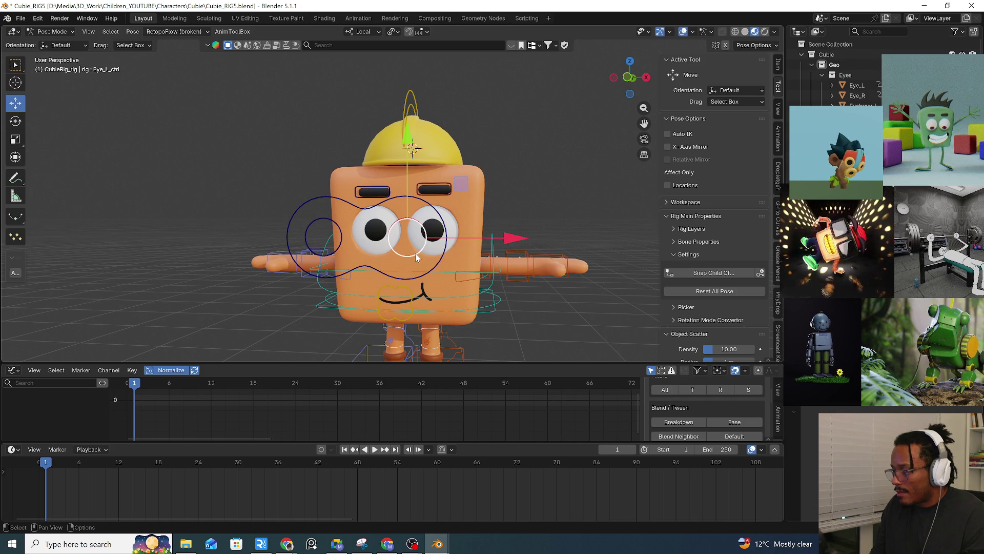
left_click(411, 278)
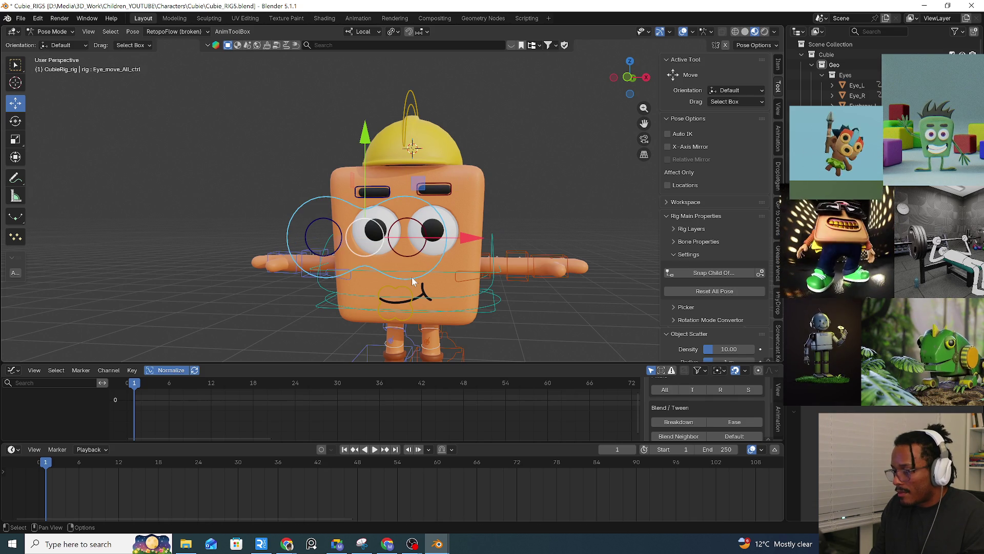
key("ctrl+Tab")
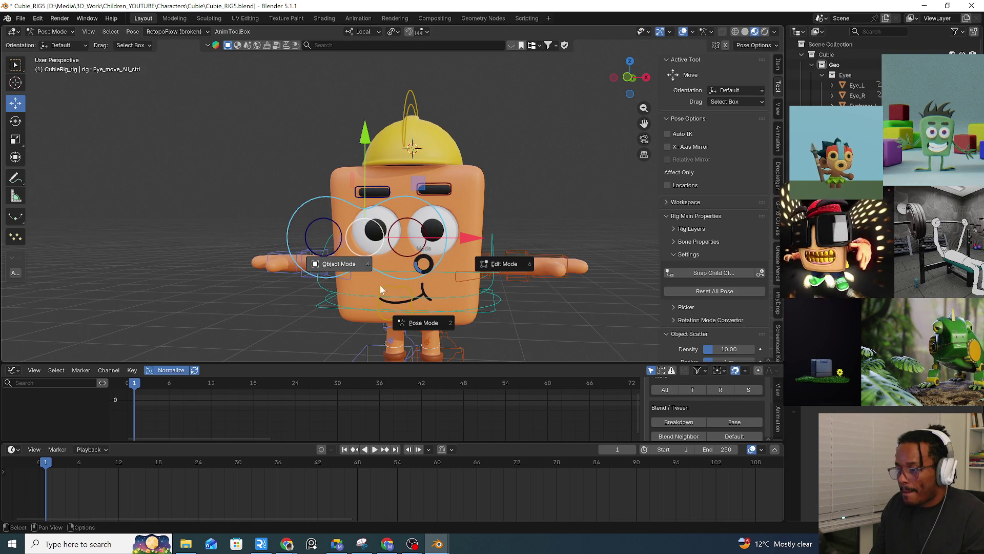
left_click(380, 290)
left_click(444, 250)
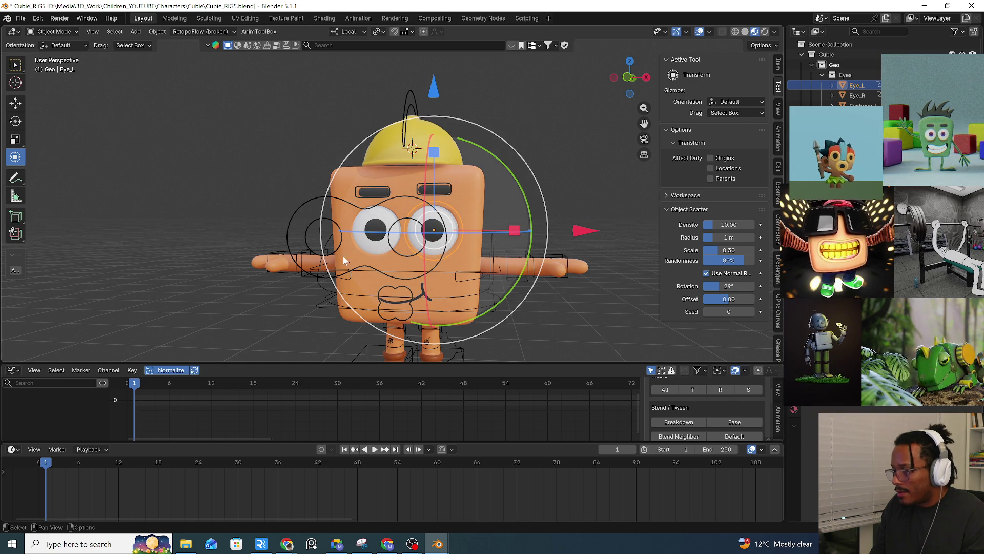
left_click(366, 250)
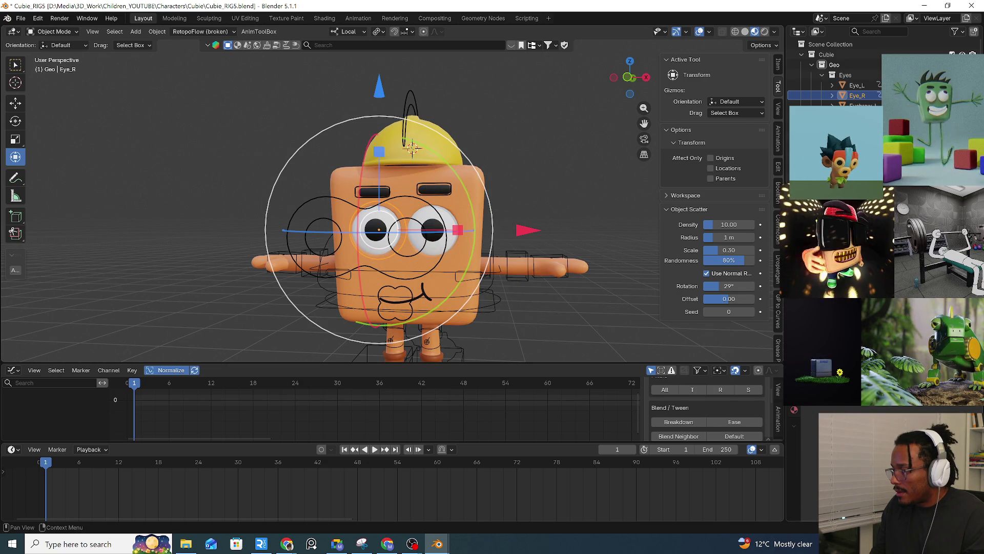
left_click(431, 266)
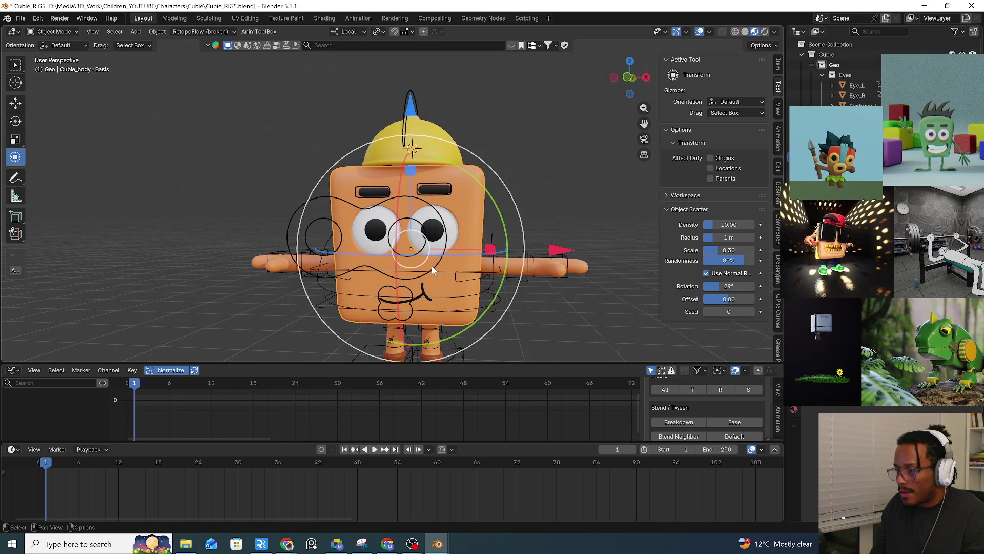
key("ctrl+Tab")
left_click(416, 334)
key("ctrl+Tab")
left_click(367, 290)
left_click(433, 284)
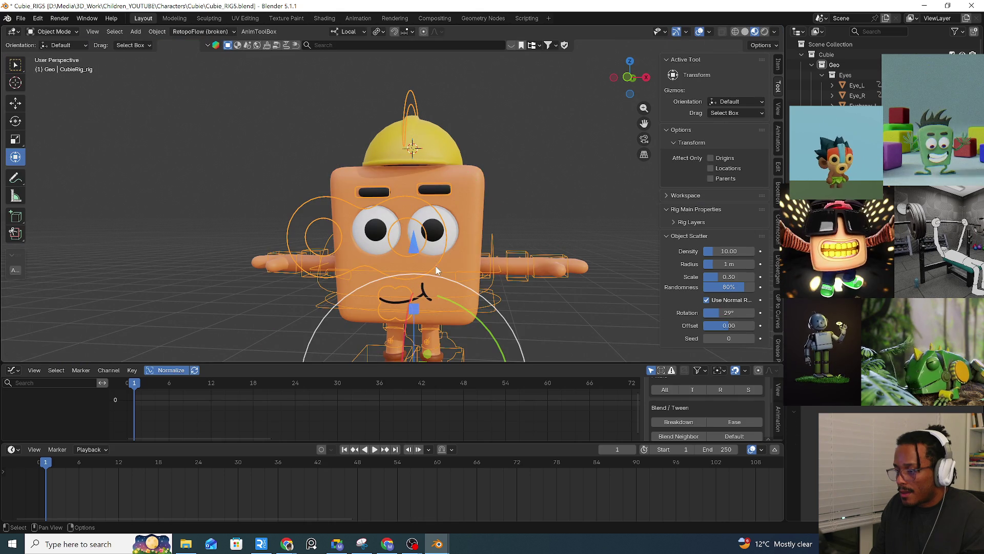
key("ctrl+Tab")
left_click(451, 341)
left_click(409, 271)
left_click(438, 259)
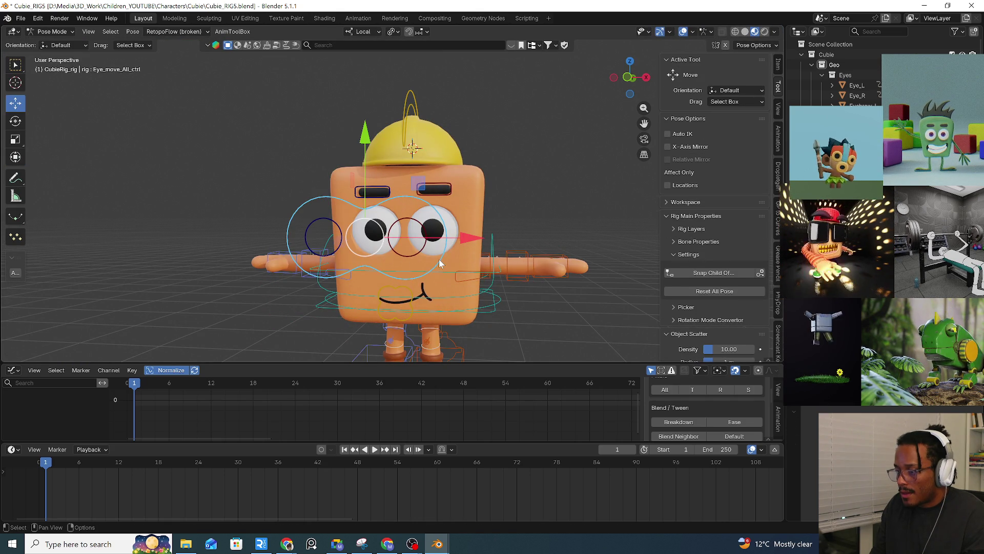
key("g")
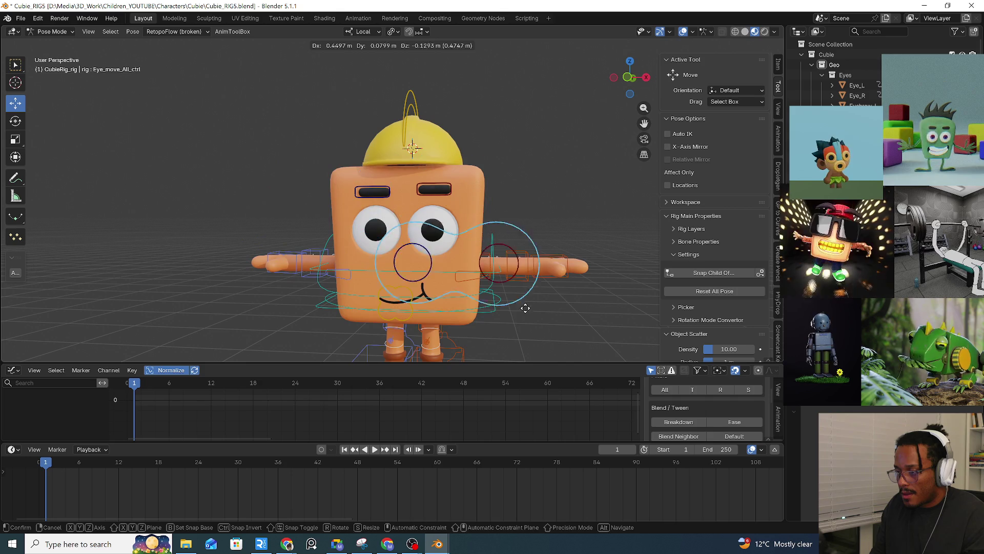
key("Escape")
left_click(494, 309)
key("g")
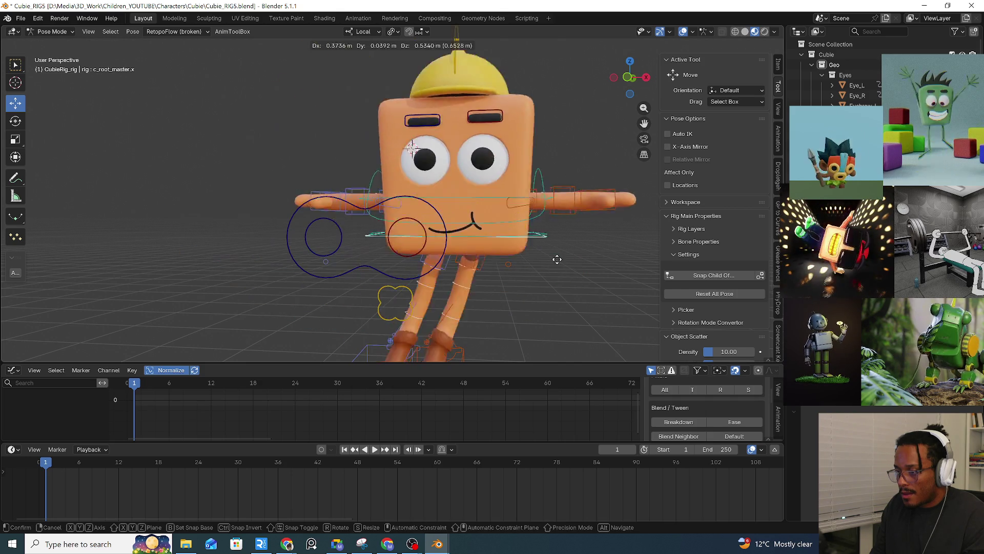
key("Escape")
left_click(441, 261)
key("g")
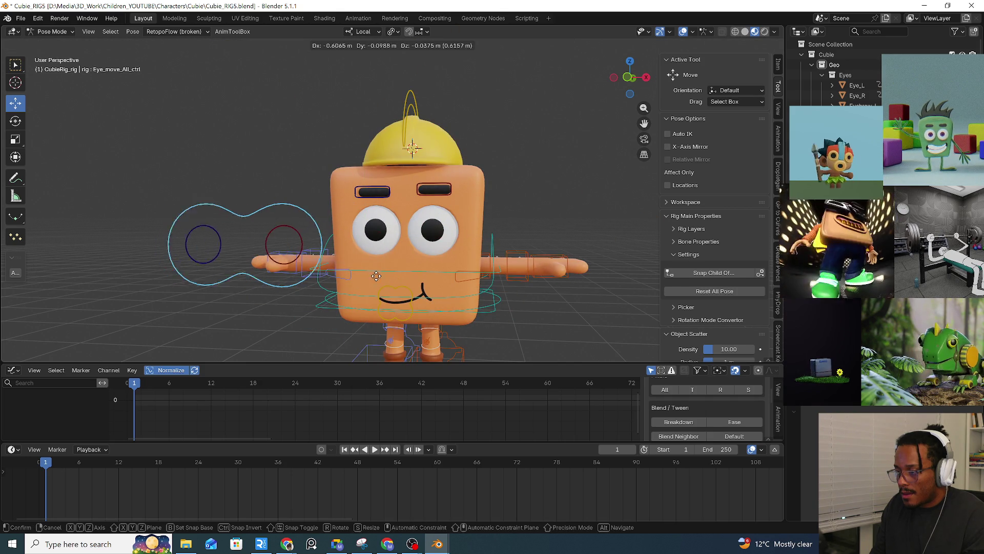
key("Escape")
left_click(420, 253)
key("g")
key("Escape")
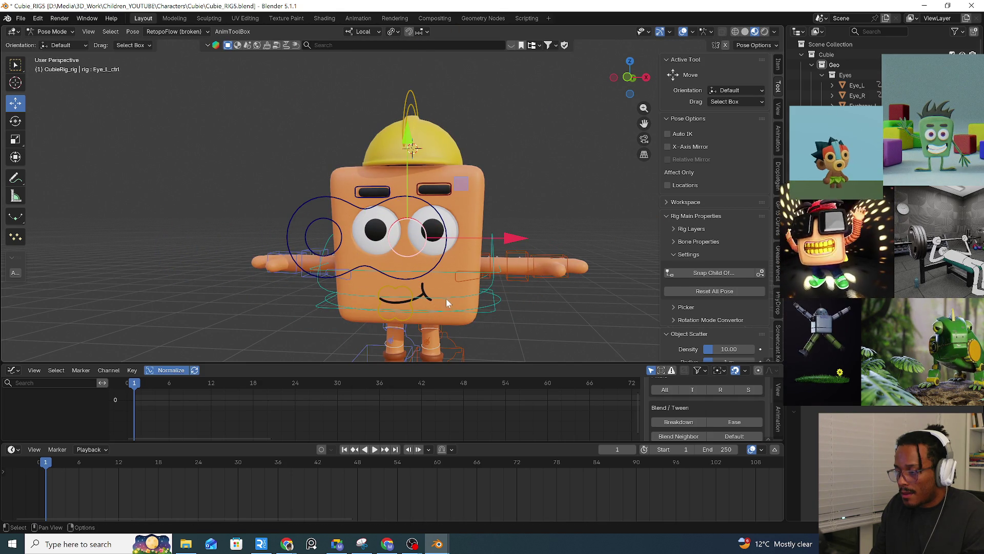
scroll(448, 296, "down", 2)
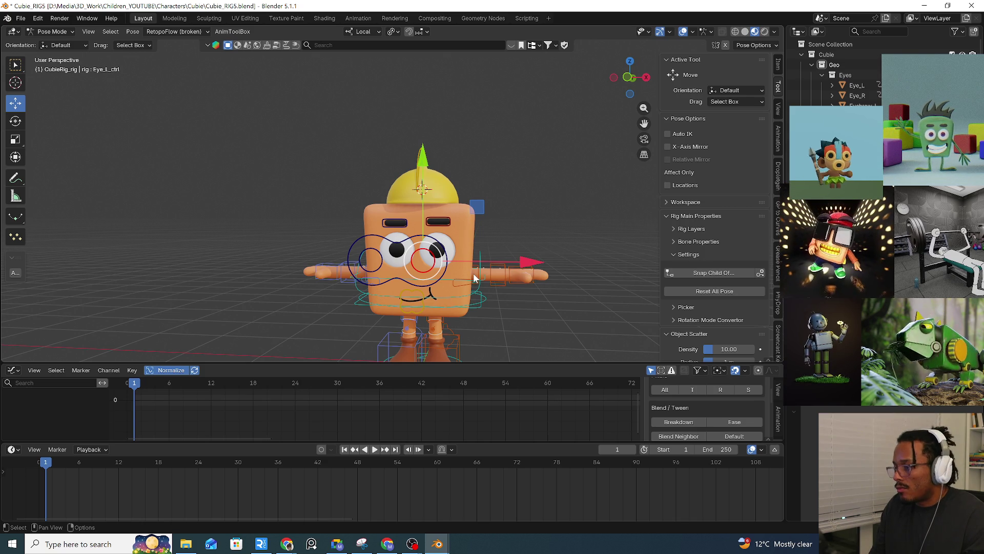
left_click(476, 311)
key("g")
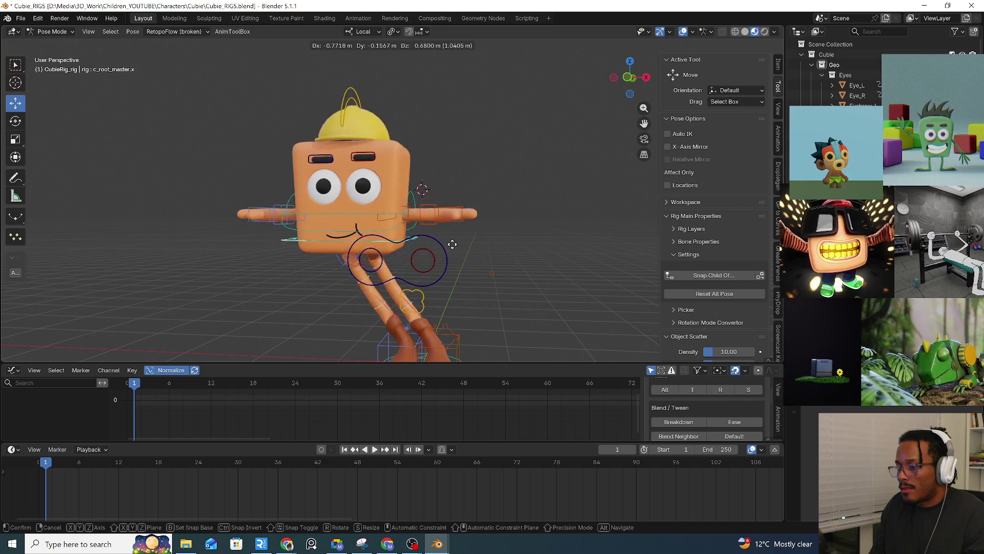
key("Escape")
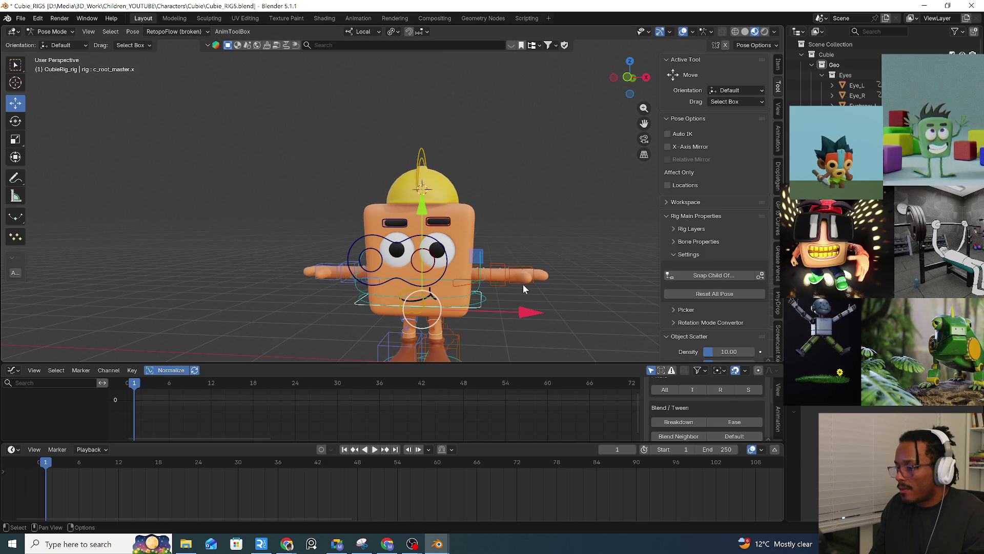
left_click(475, 265, "ctrl")
key("ctrl+z")
key("ctrl+z")
key("ctrl+z")
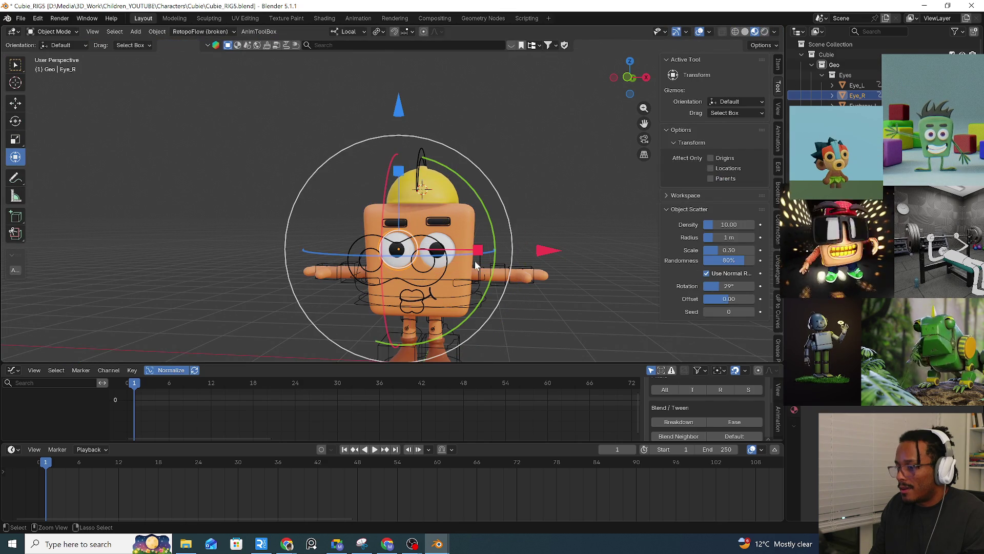
key("ctrl+z")
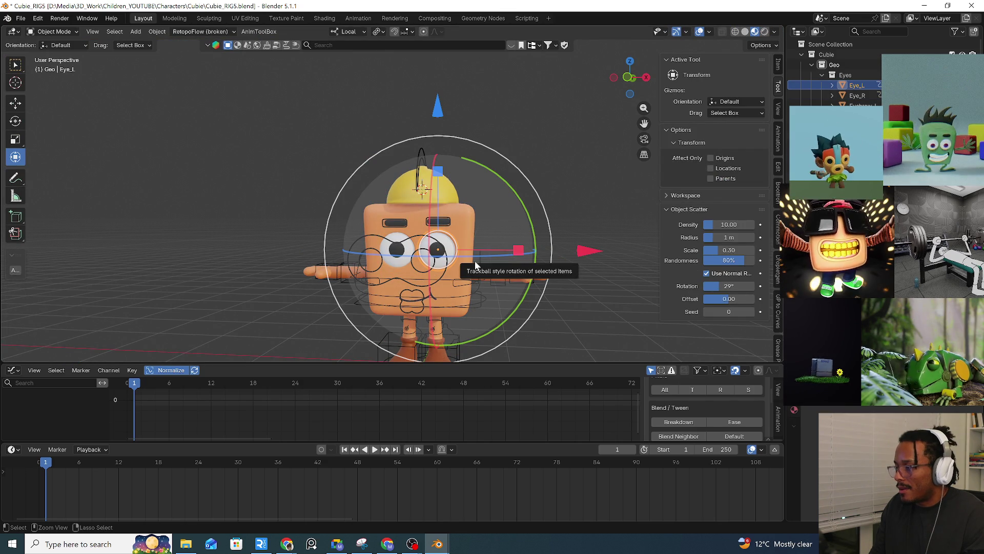
key("ctrl+z")
key("ctrl+z")
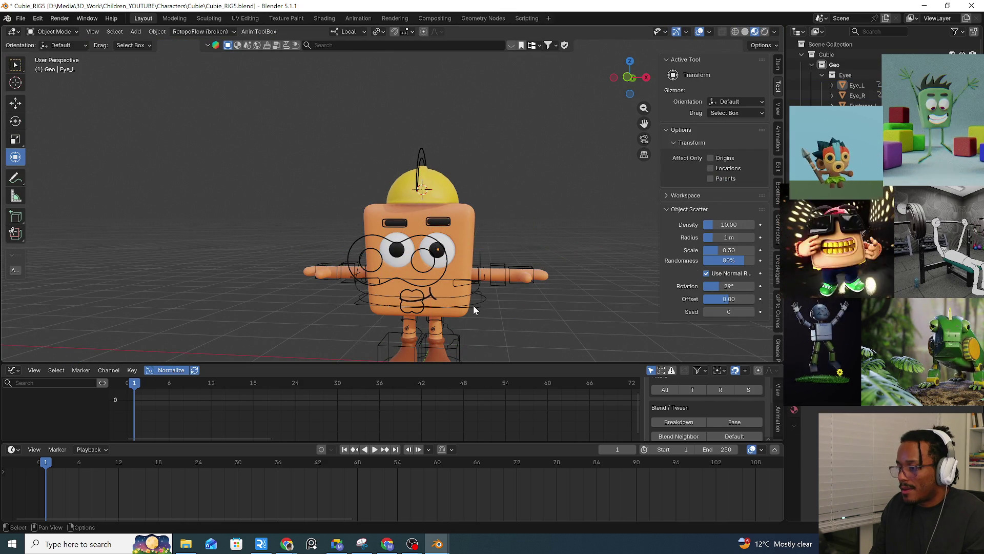
key("ctrl+z")
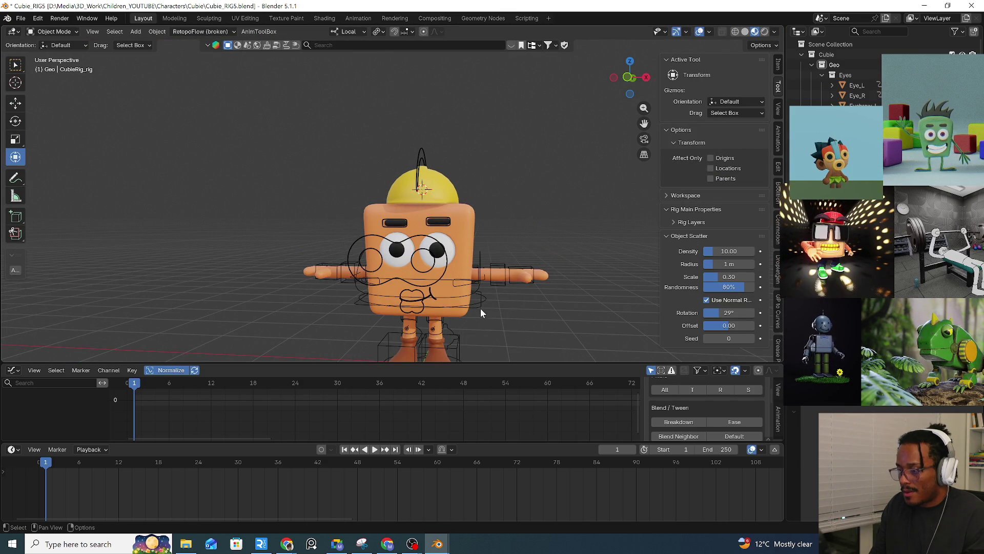
left_click(479, 305)
key("ctrl+Tab")
left_click(473, 359)
mouse_move(478, 309)
left_mouse_down()
mouse_move(459, 313)
mouse_move(538, 306)
left_mouse_up()
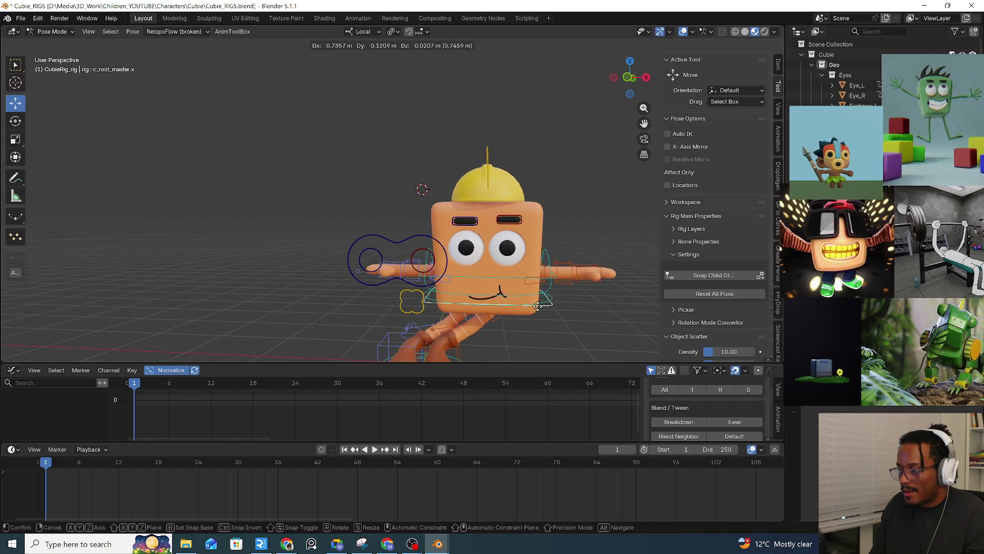
Cancel the root move, click c_spine_01.x, Eye_move_All_ctrl and Eye_L_ctrl, deselect, and open the mode pie.
key("Escape")
left_click(440, 285)
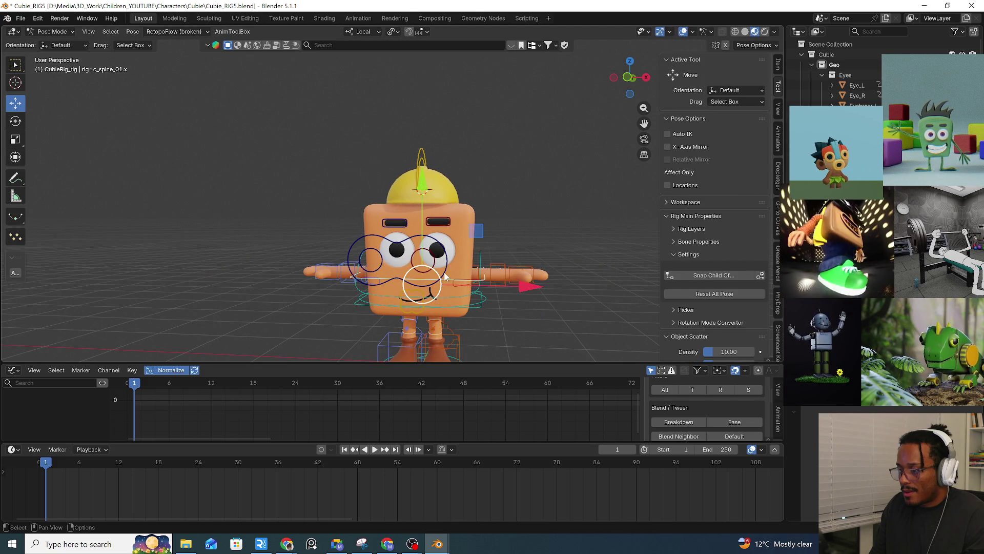
left_click(434, 253)
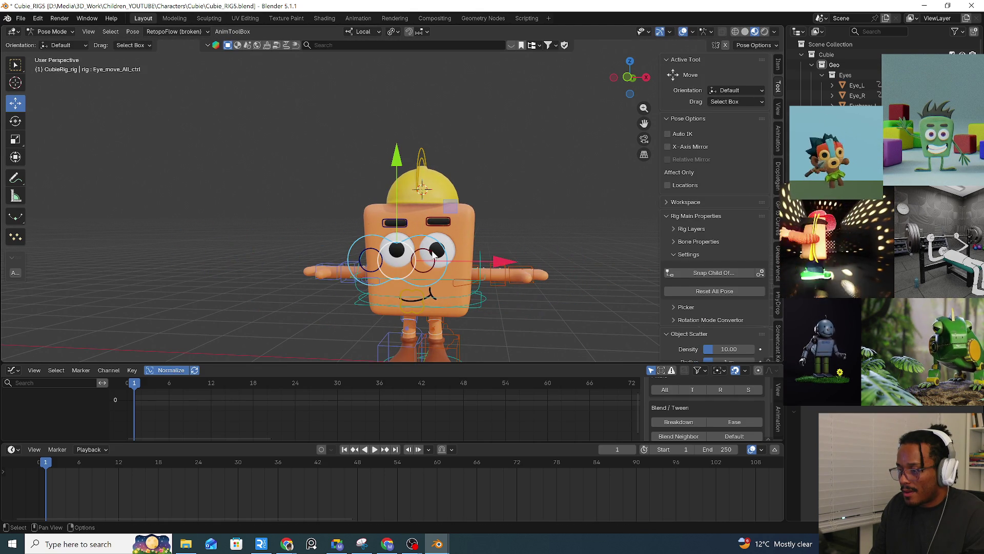
left_click(434, 253)
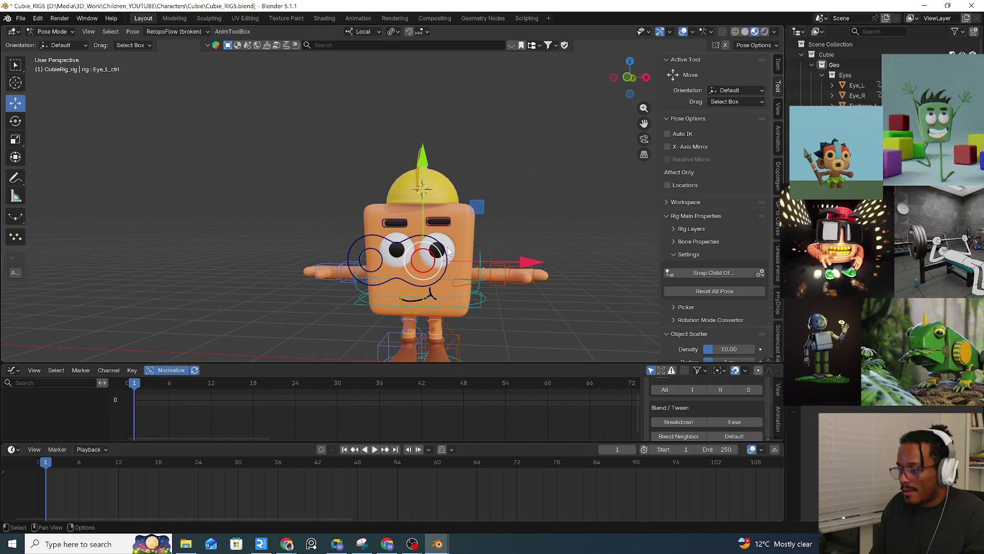
left_click(450, 250)
key("ctrl+Tab")
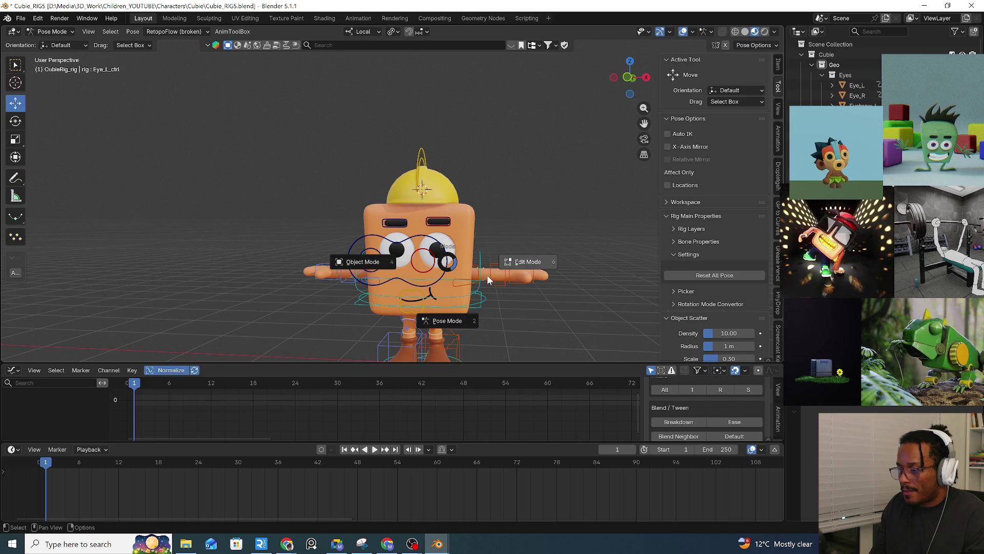
left_click(392, 266)
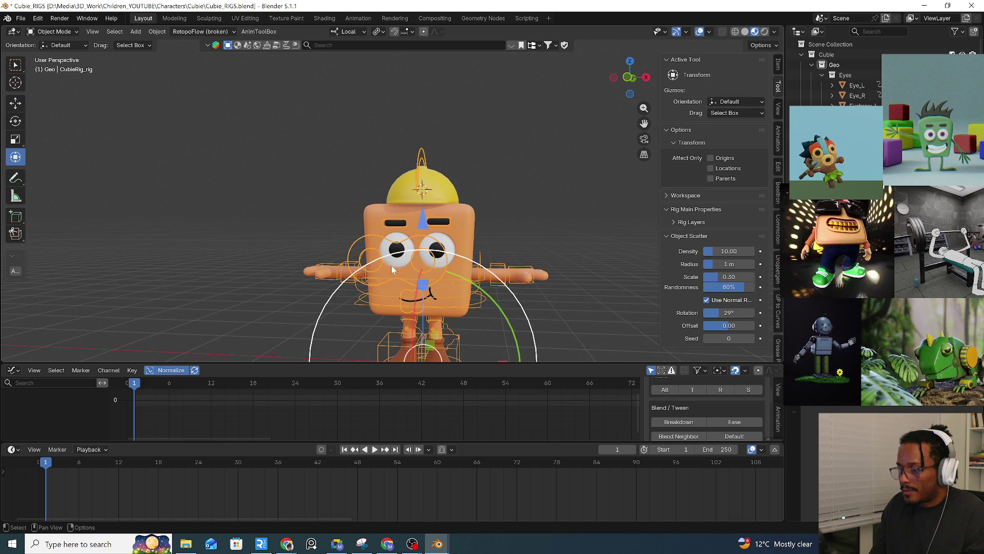
left_click(447, 248)
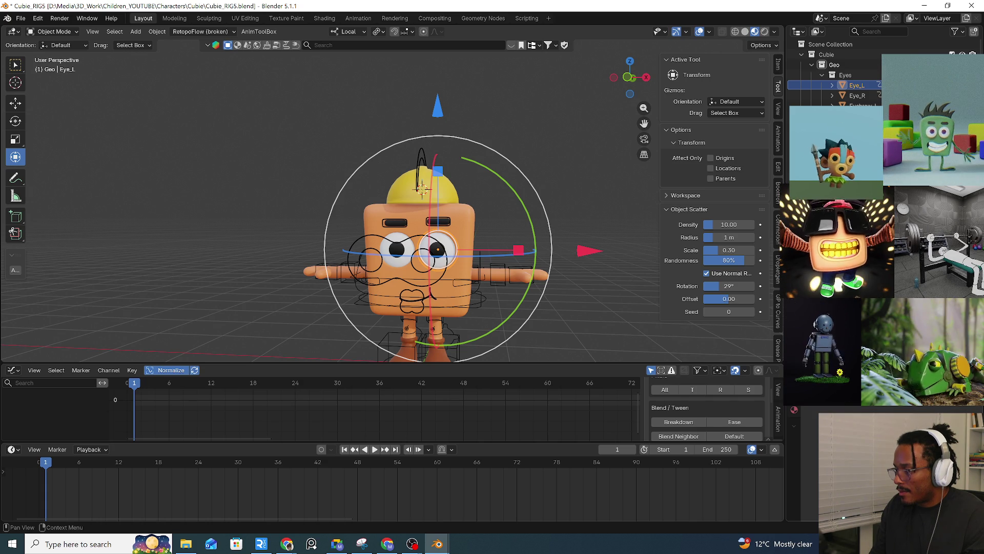
left_click(397, 250)
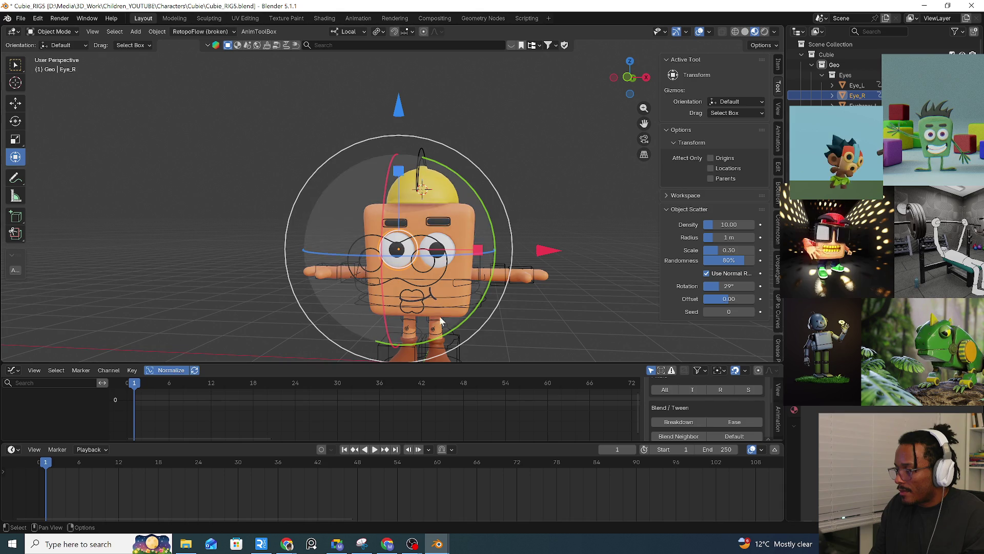
left_click(447, 266)
key("ctrl+Tab")
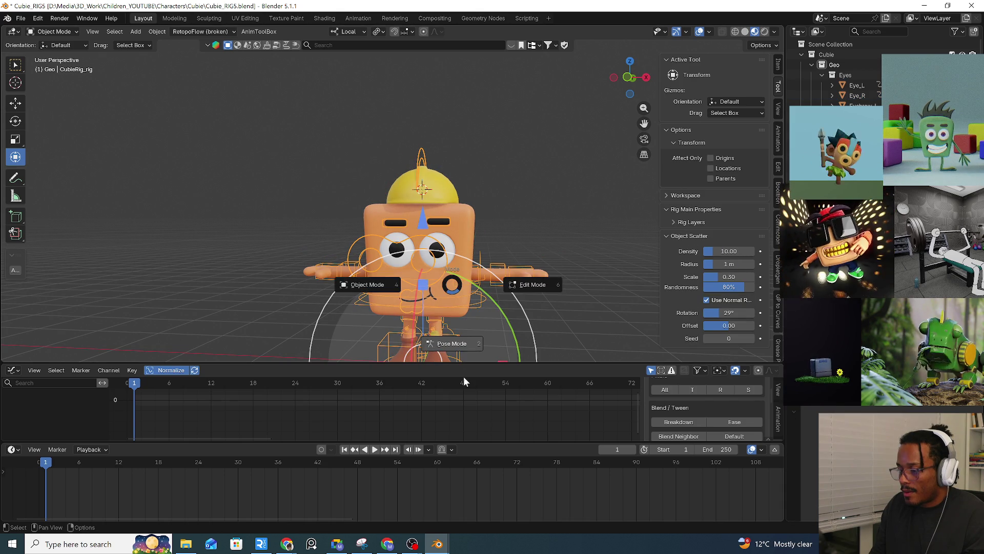
left_click(465, 340)
left_click(449, 263)
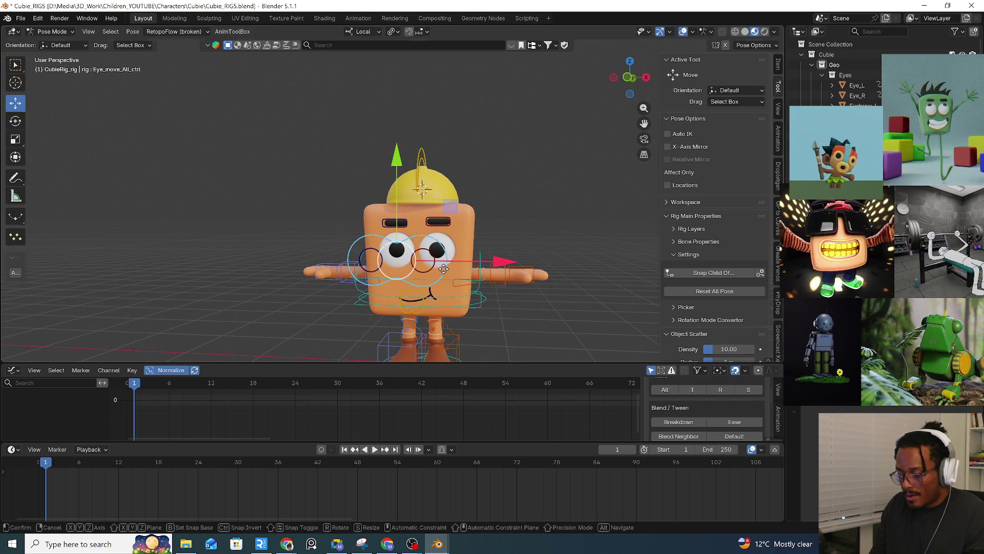
Move the rig by its root control, then select the left eye control.
mouse_move(483, 250)
middle_mouse_down()
mouse_move(491, 276)
mouse_move(439, 319)
mouse_move(433, 311)
middle_mouse_up()
left_click(433, 310)
key("g")
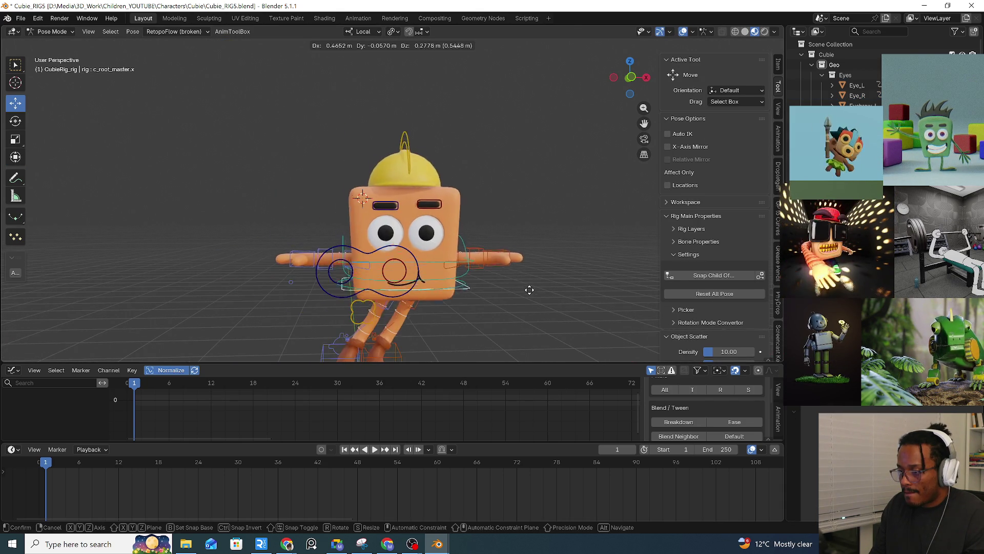
left_click(526, 298)
middle_click_drag(526, 298, 389, 277)
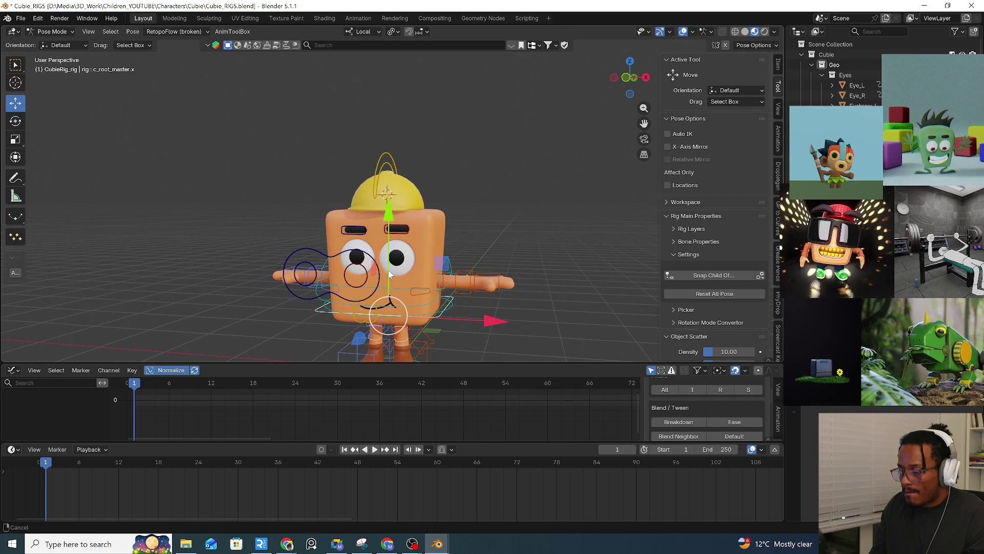
left_click(365, 276)
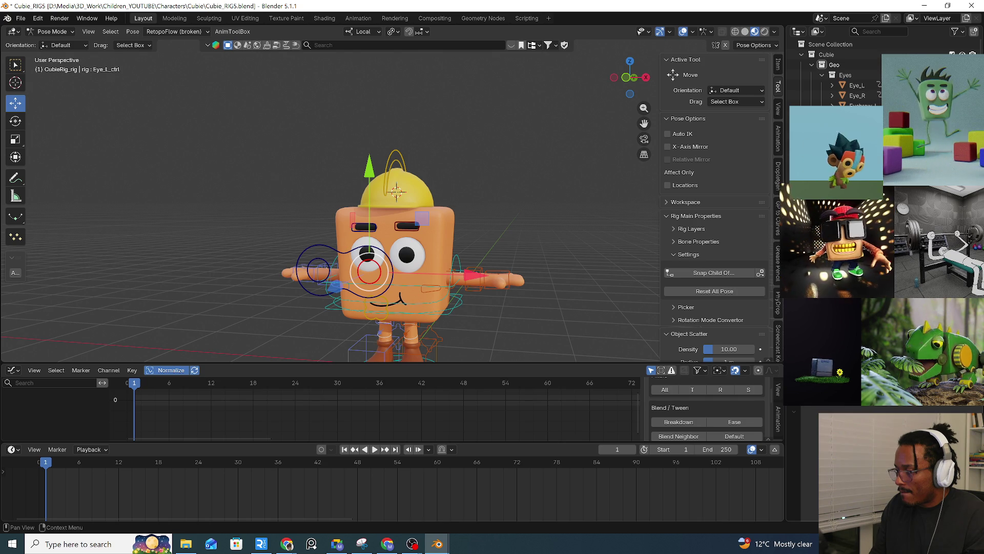
From a frontal view, click through the both-eyes and left-eye controls.
middle_click_drag(428, 262, 400, 259)
key("alt+a")
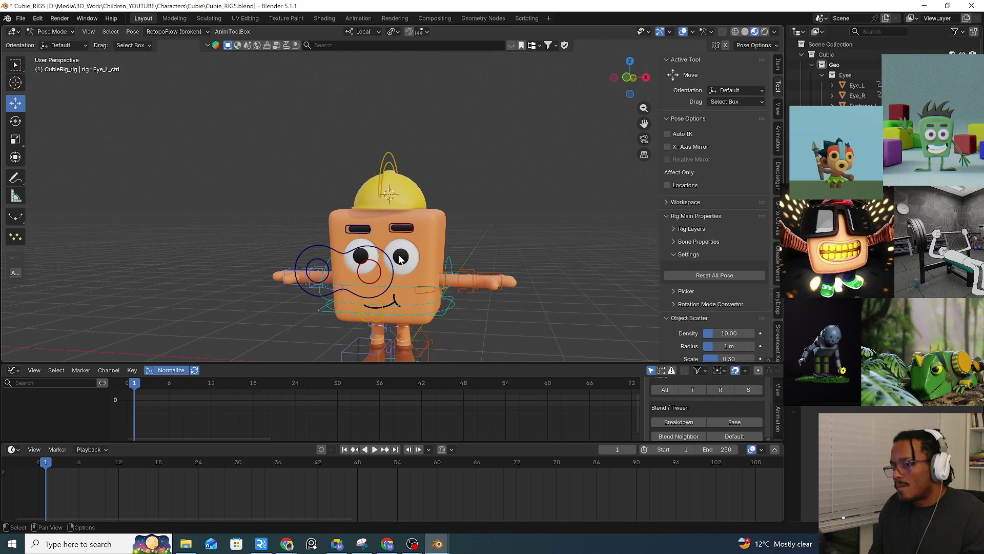
left_click(376, 276)
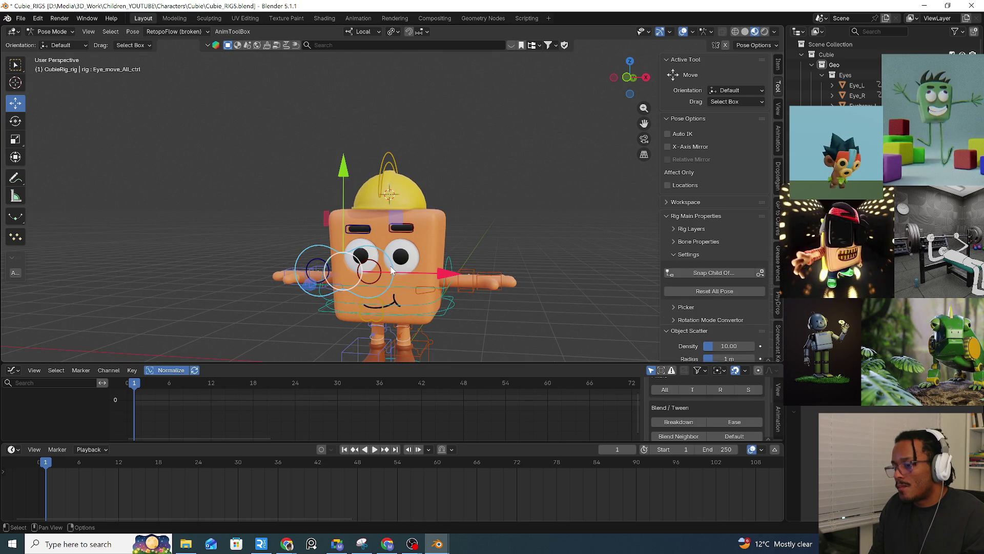
left_click(377, 282)
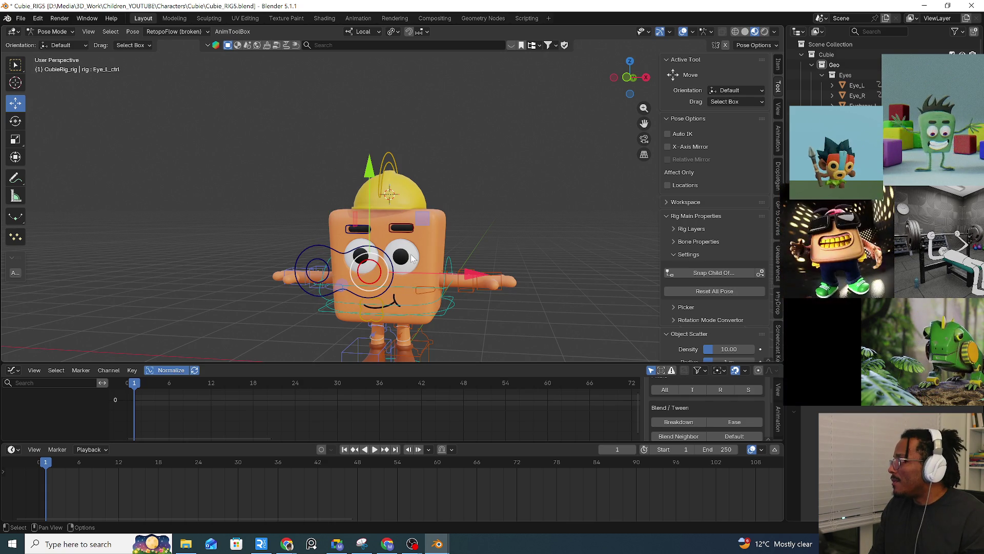
mouse_move(412, 258)
middle_mouse_down()
mouse_move(404, 267)
mouse_move(404, 236)
middle_mouse_up()
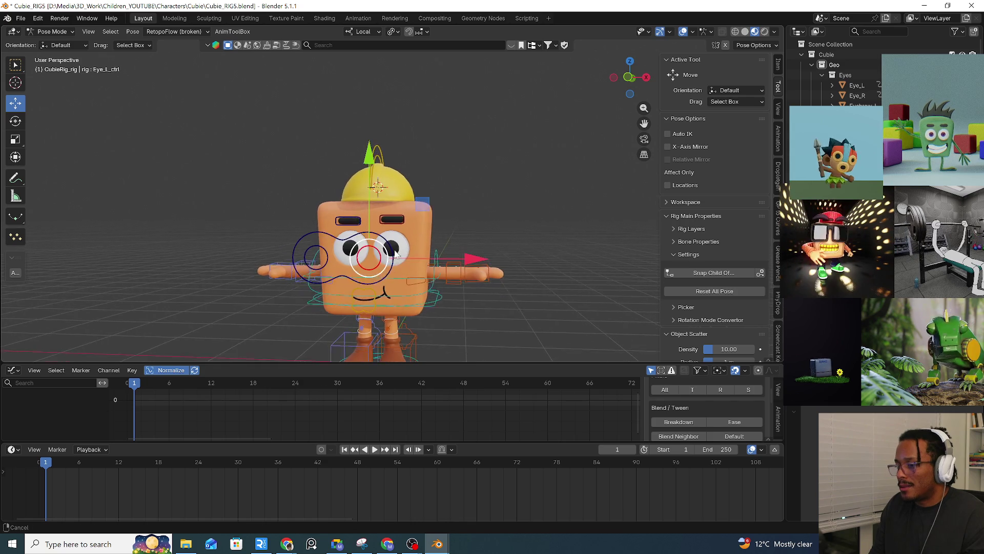
scroll(404, 235, "up", 2)
left_click(404, 233)
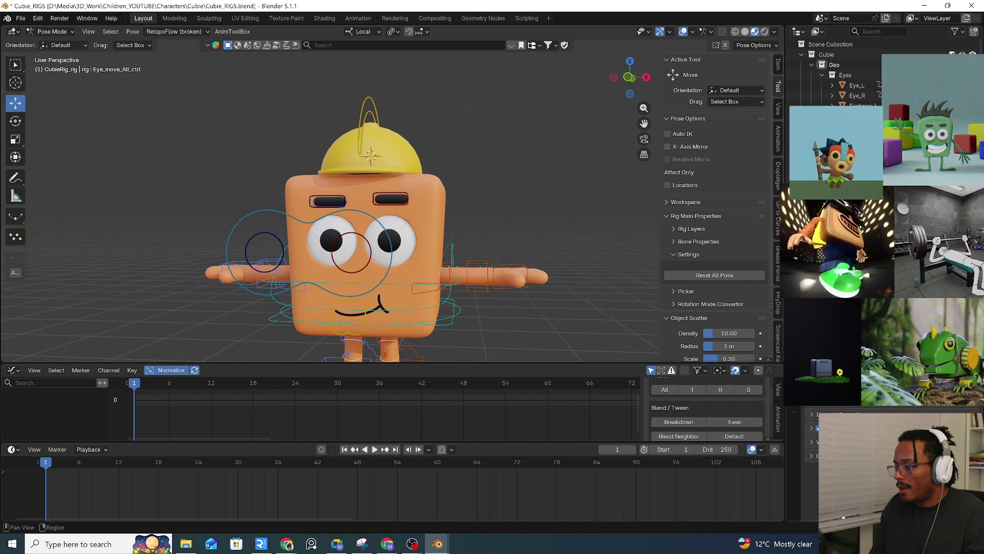
left_click(387, 275)
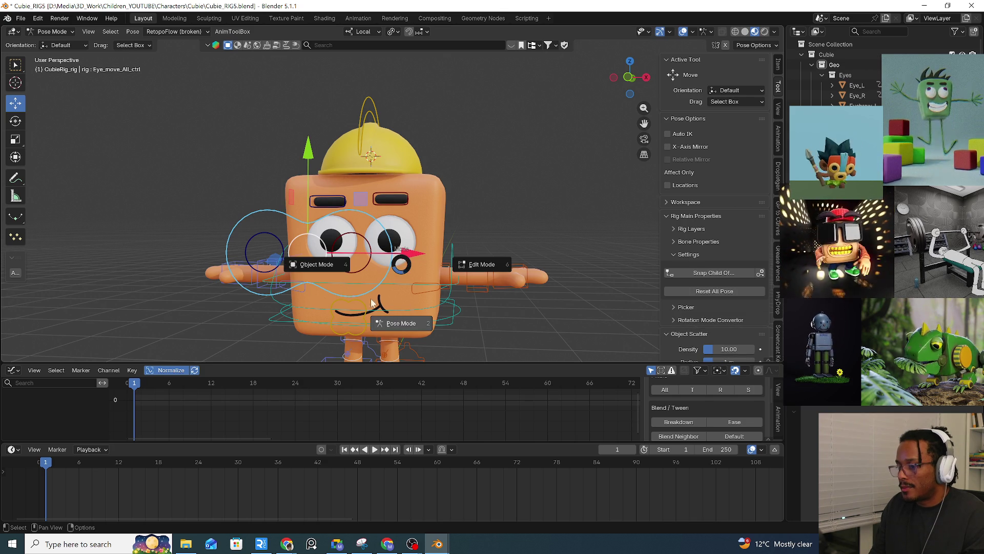
Move the combined eye control to check the Eye_L mesh follows it.
key("ctrl+Tab")
left_click(373, 274)
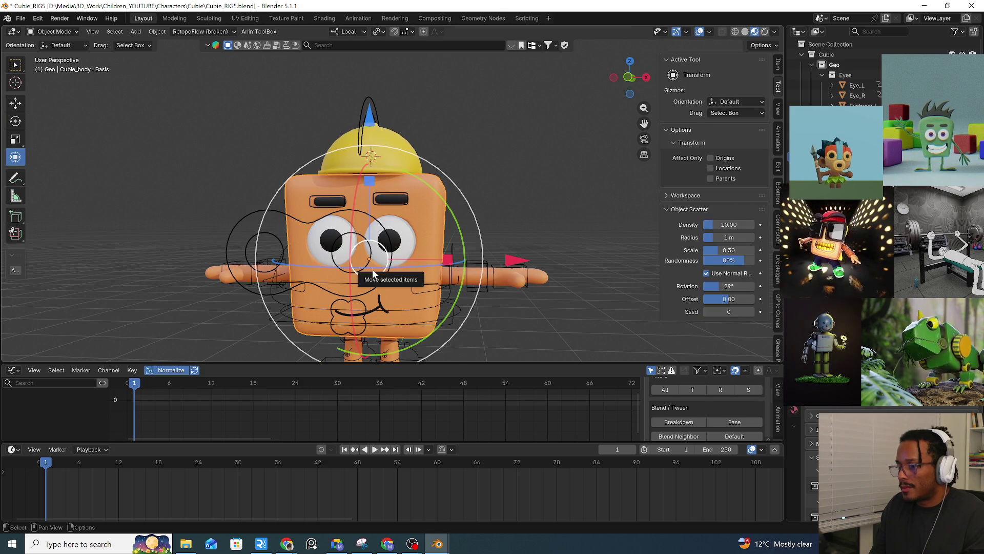
left_click(401, 259)
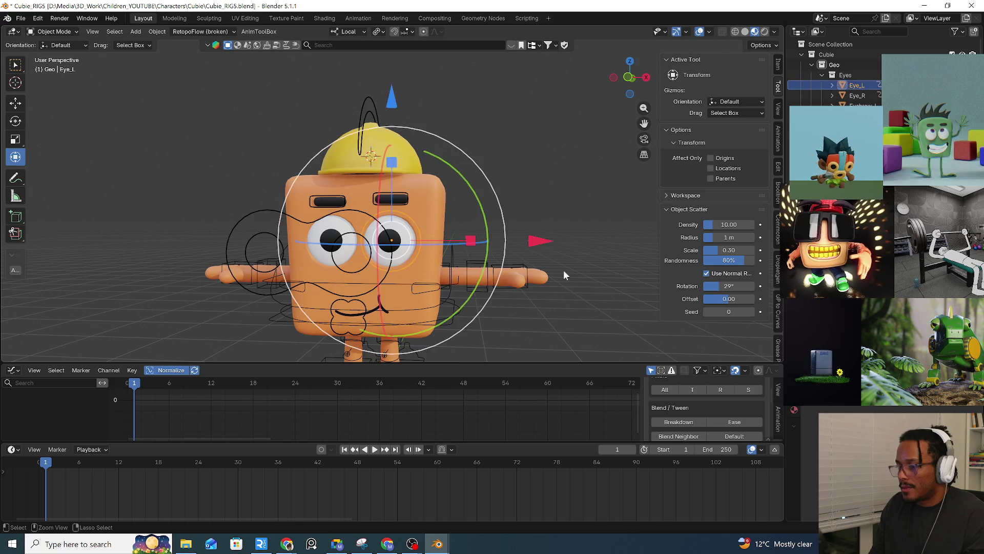
key("ctrl+z")
key("ctrl+z")
key("ctrl+z")
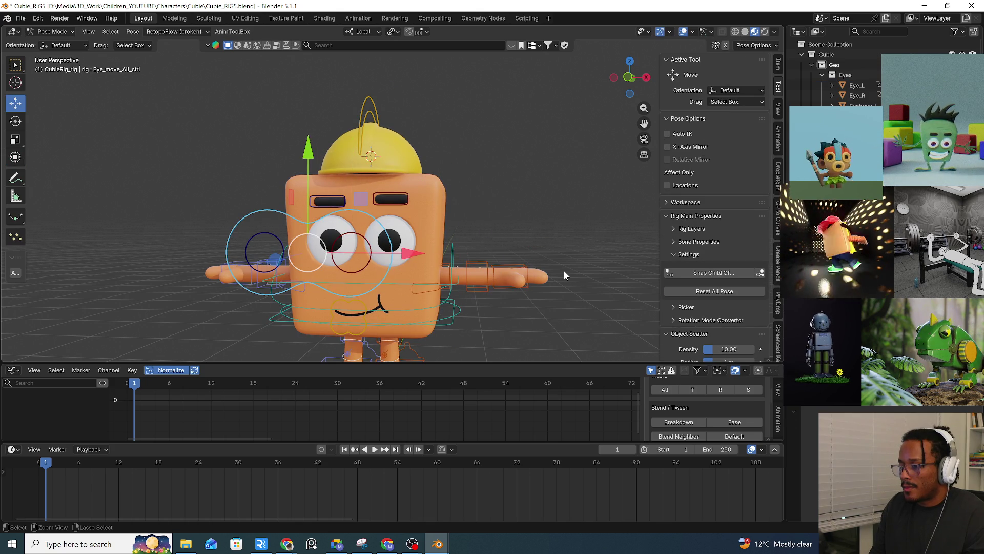
key("ctrl+z")
key("ctrl+z")
key("ctrl+z")
key("g")
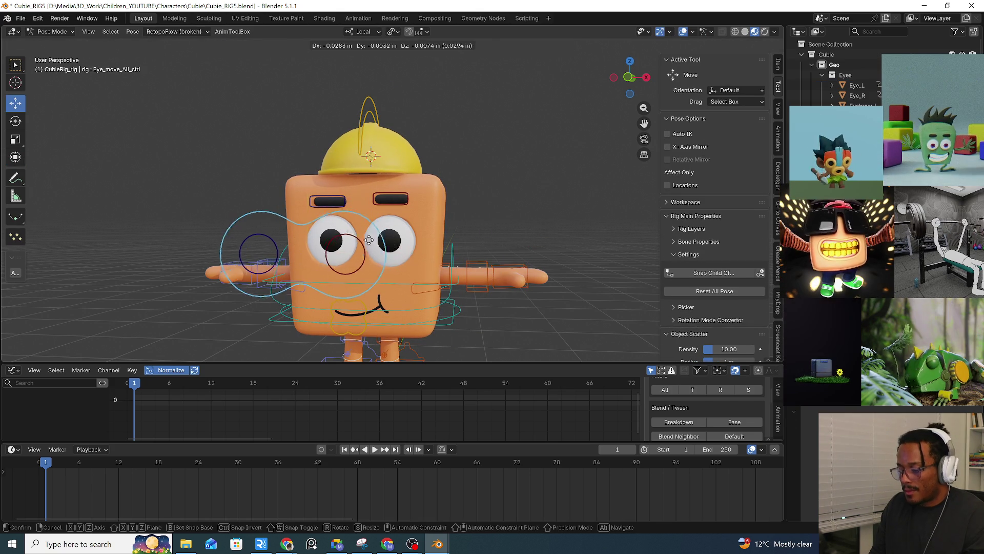
left_click(399, 248)
Inspect the left eye mesh in Object Mode, then return the rig to Pose Mode.
key("ctrl+Tab")
left_click(412, 236)
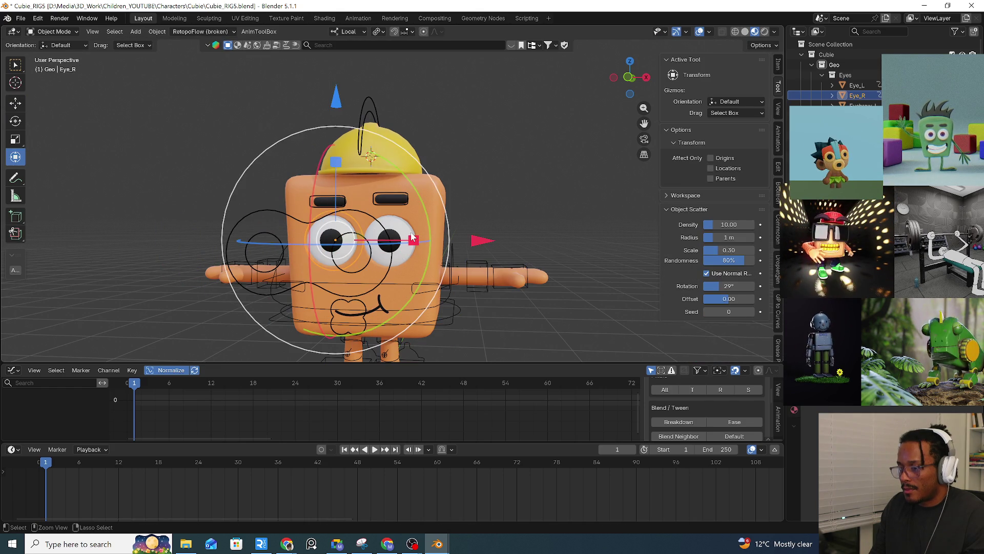
left_click(412, 237)
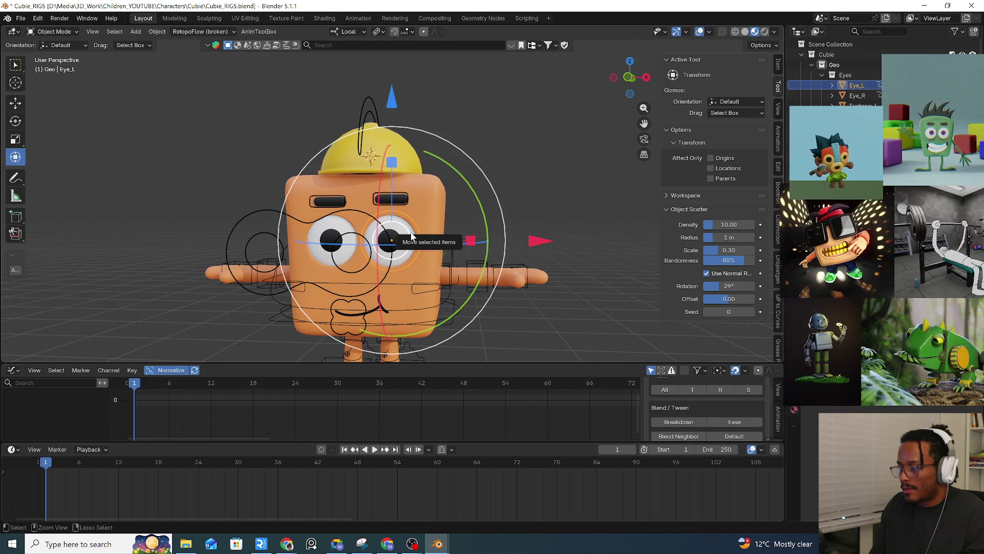
left_click(383, 276)
key("ctrl+Tab")
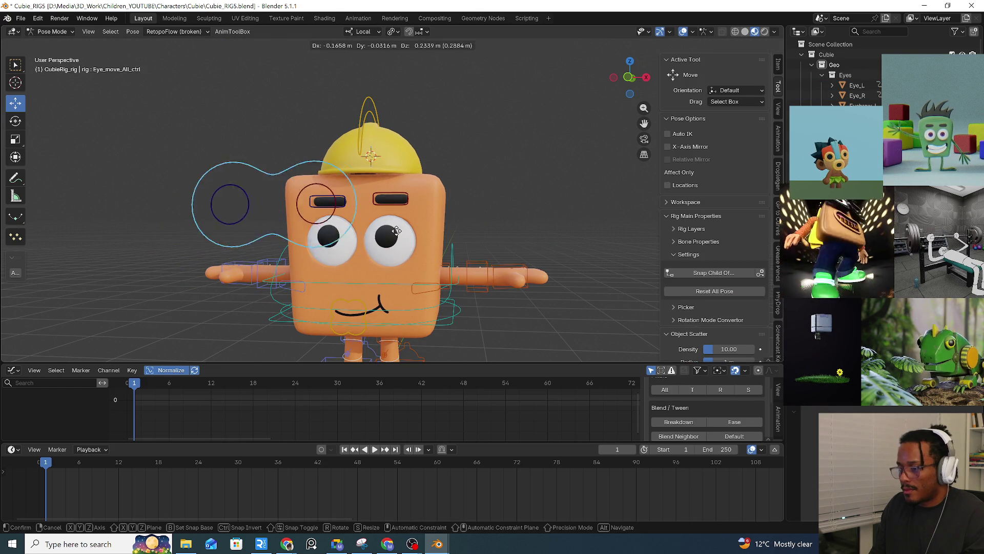
Test-grab the root control, cancel, and open Add Bone Constraint for the combined eye control.
left_click(453, 321)
key("g")
key("Escape")
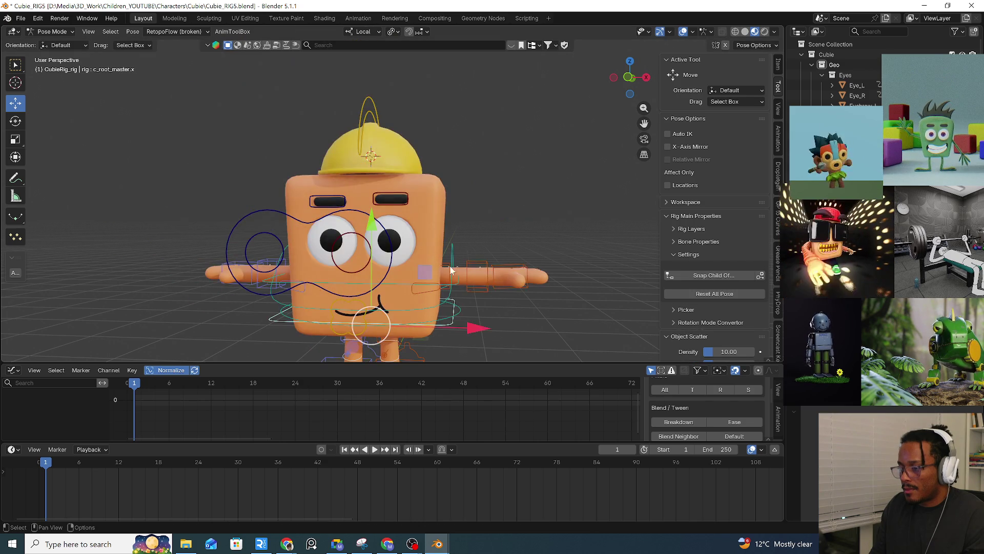
left_click(388, 277)
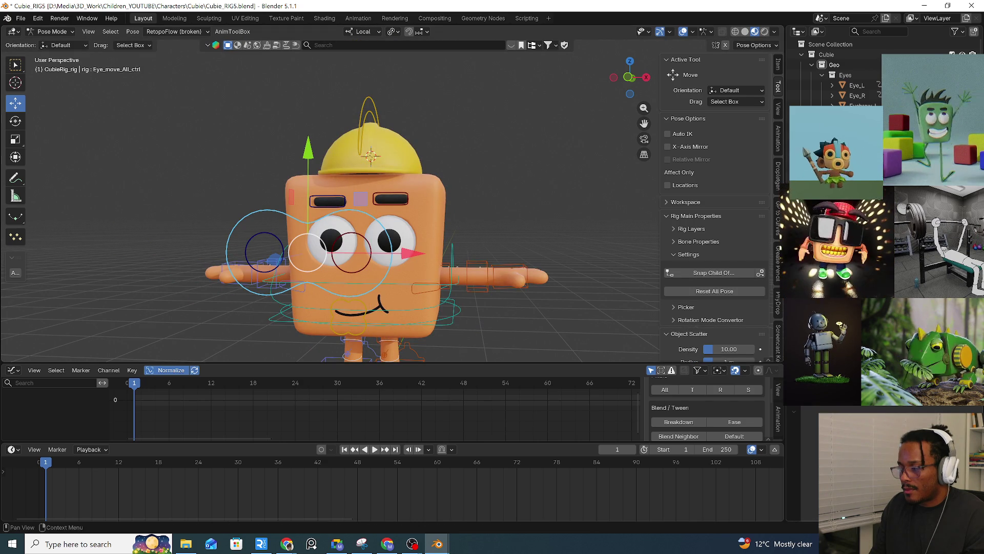
key("shift+ctrl+c")
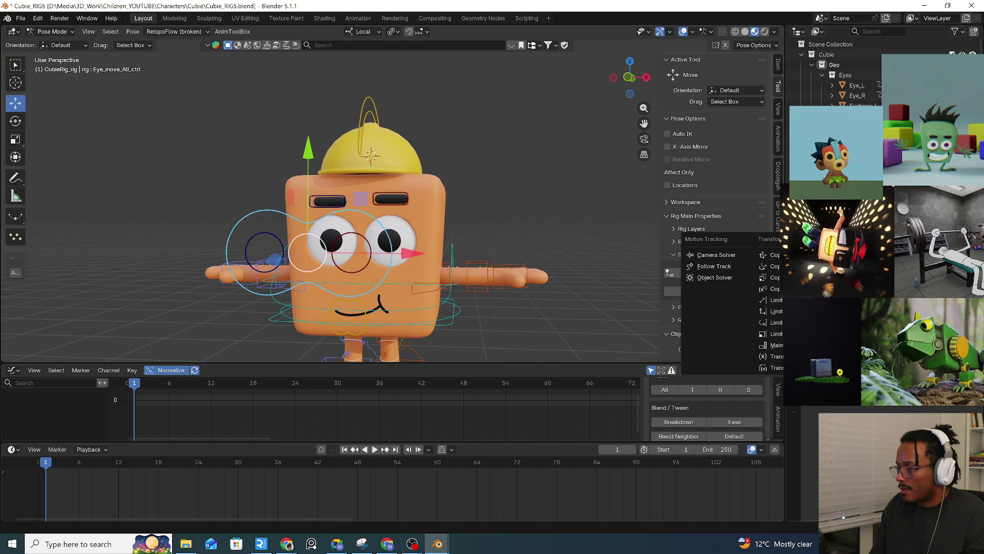
key("Escape")
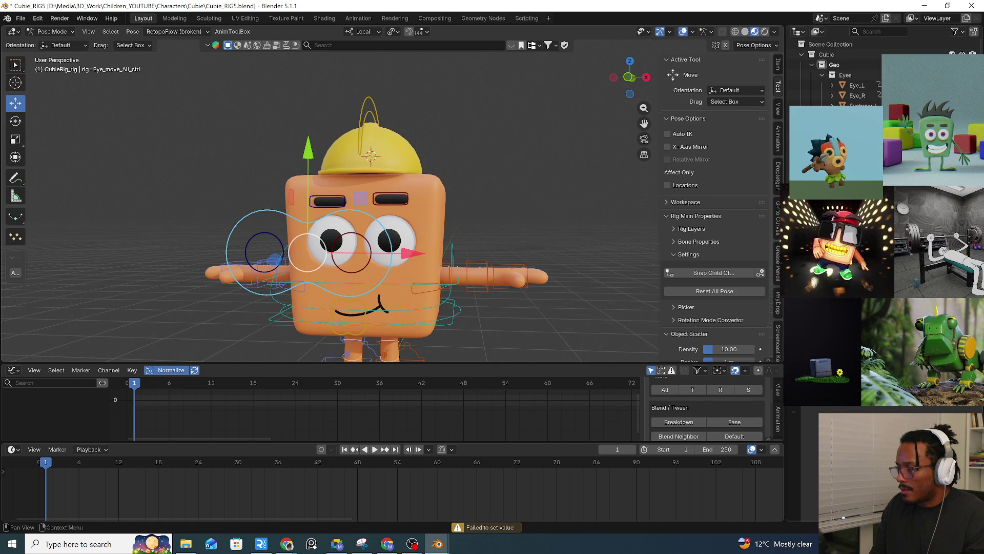
key("ctrl+shift+c")
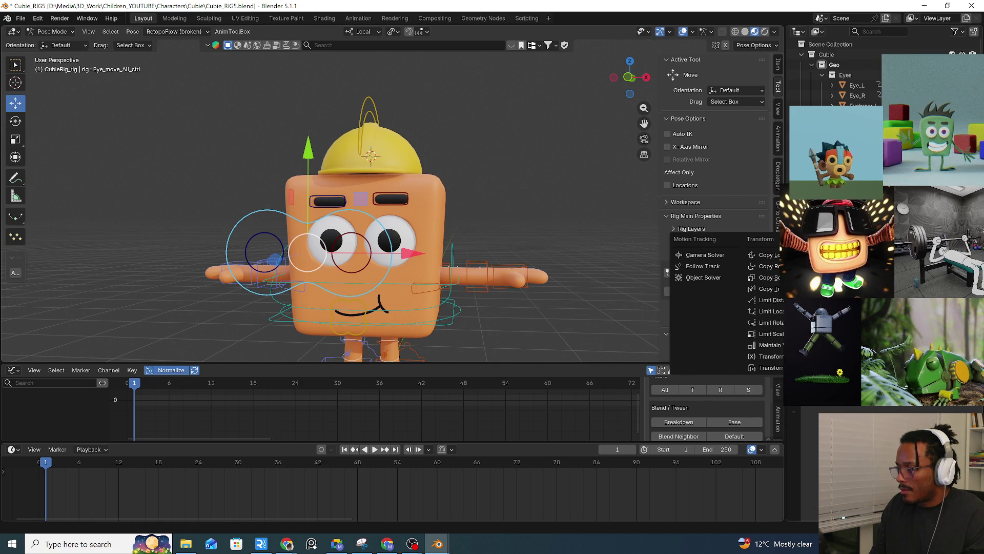
key("Escape")
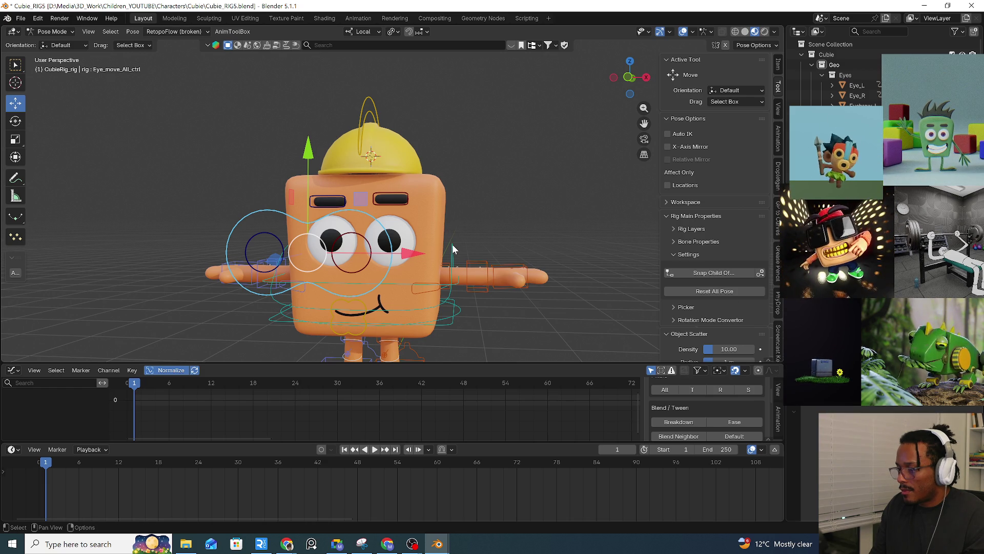
left_click(449, 326)
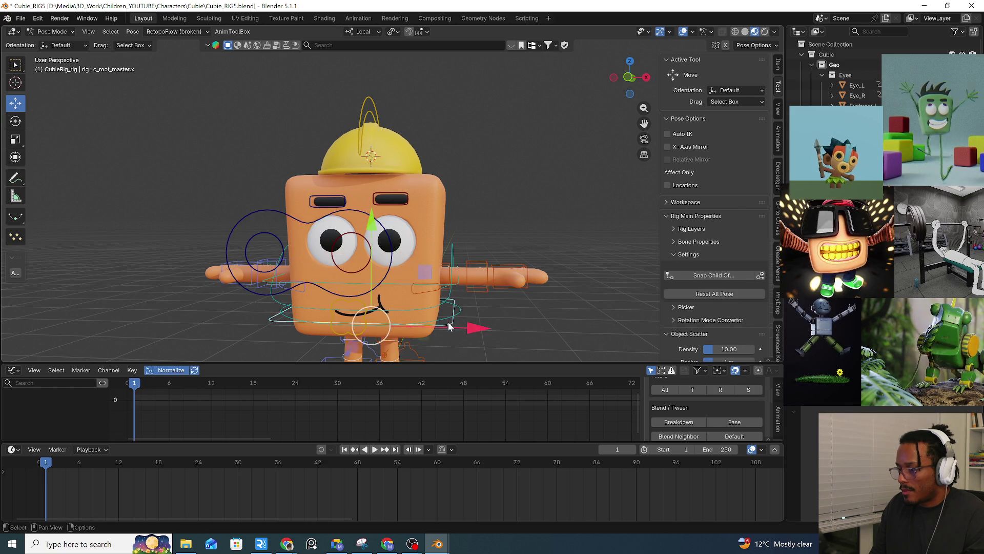
Test-move the c_root_master.x root and the eye controls, cancelling each move so the rig stays at rest.
key("g")
right_click(427, 279)
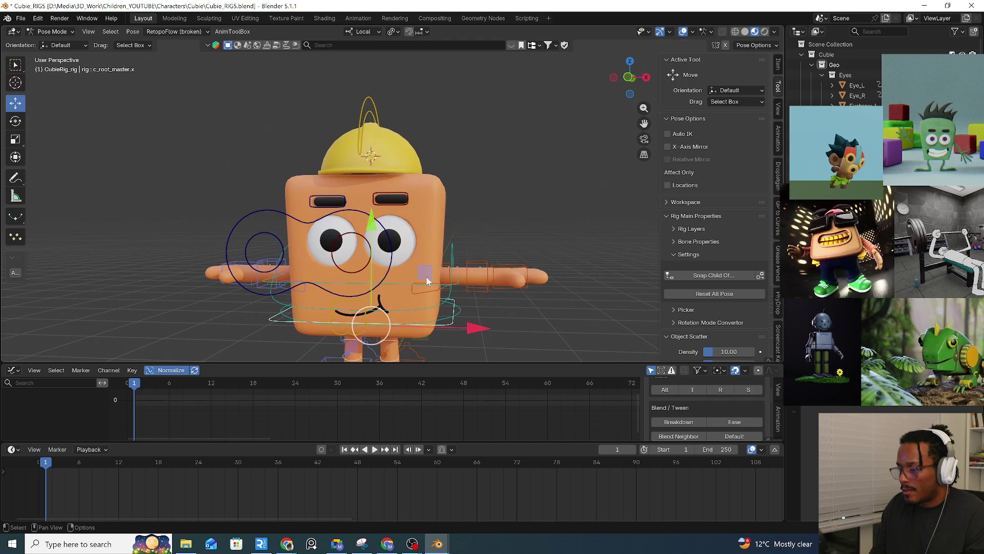
mouse_move(391, 273)
left_mouse_down()
mouse_move(391, 286)
mouse_move(357, 198)
mouse_move(413, 352)
mouse_move(447, 209)
left_mouse_up()
right_click(471, 303)
mouse_move(448, 326)
left_mouse_down()
mouse_move(412, 342)
mouse_move(409, 277)
mouse_move(516, 333)
mouse_move(447, 259)
left_mouse_up()
right_click(447, 259)
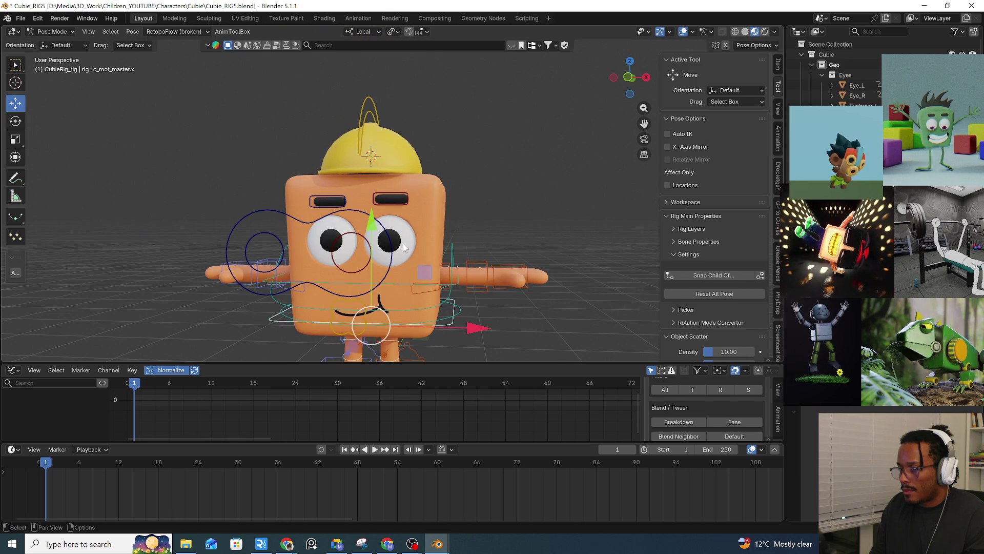
left_click(371, 263)
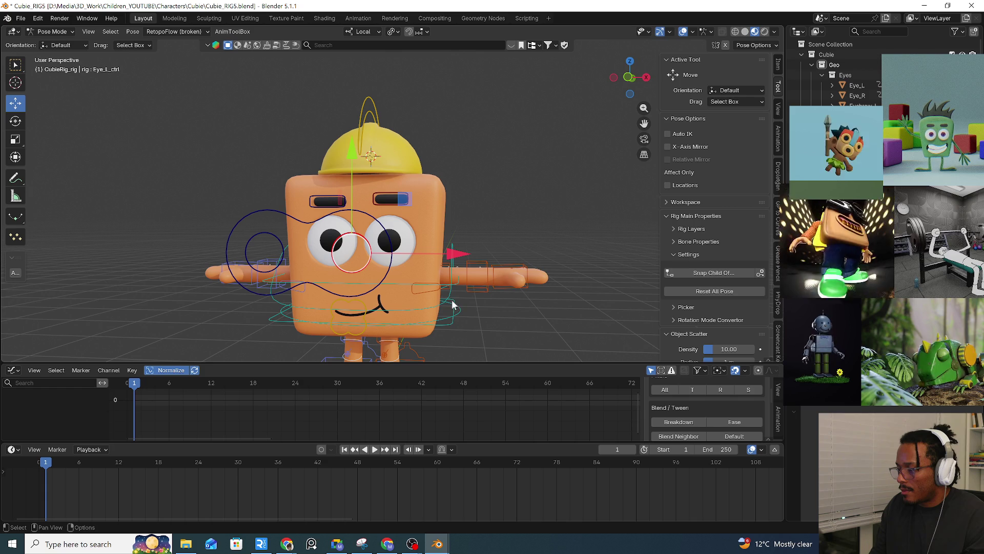
left_click_drag(450, 320, 447, 277)
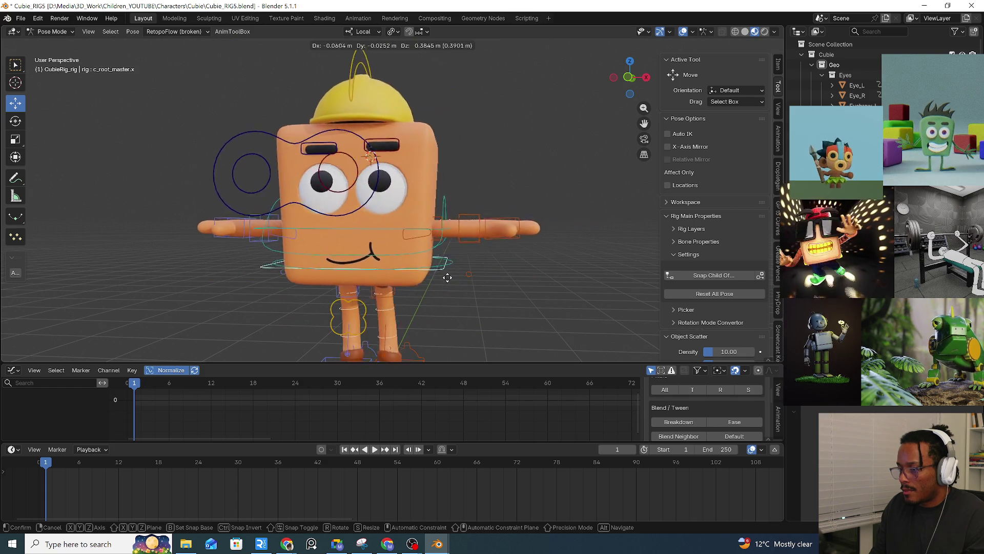
right_click(447, 277)
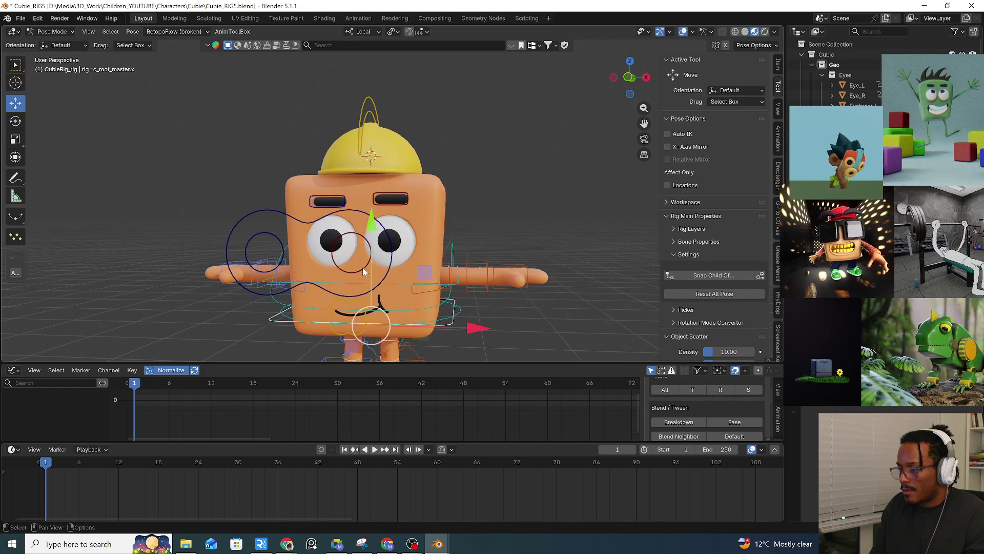
left_click(363, 271)
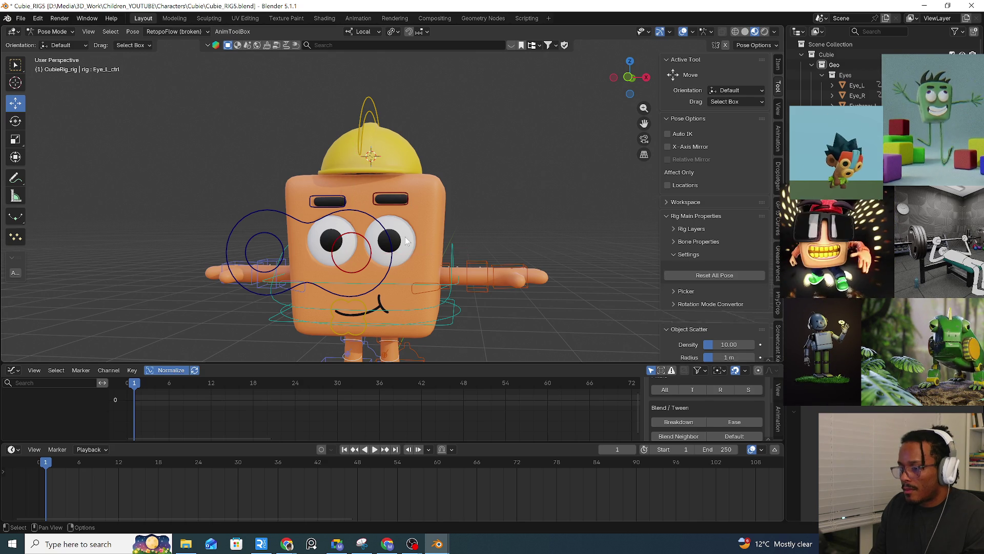
Drop to Object Mode, check the left eye mesh, then return the CubieRig armature to Pose Mode.
key("ctrl+Tab")
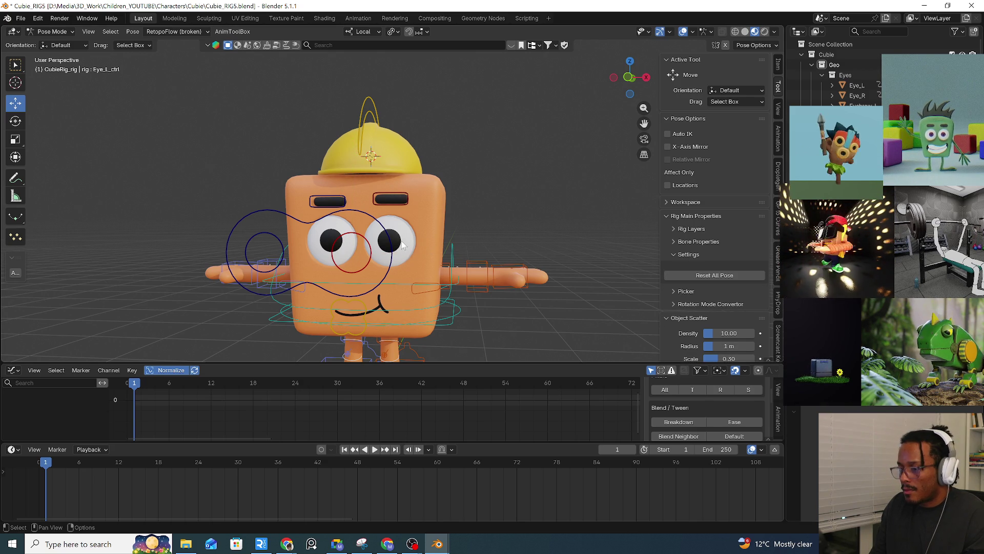
left_click(354, 259)
left_click(391, 241)
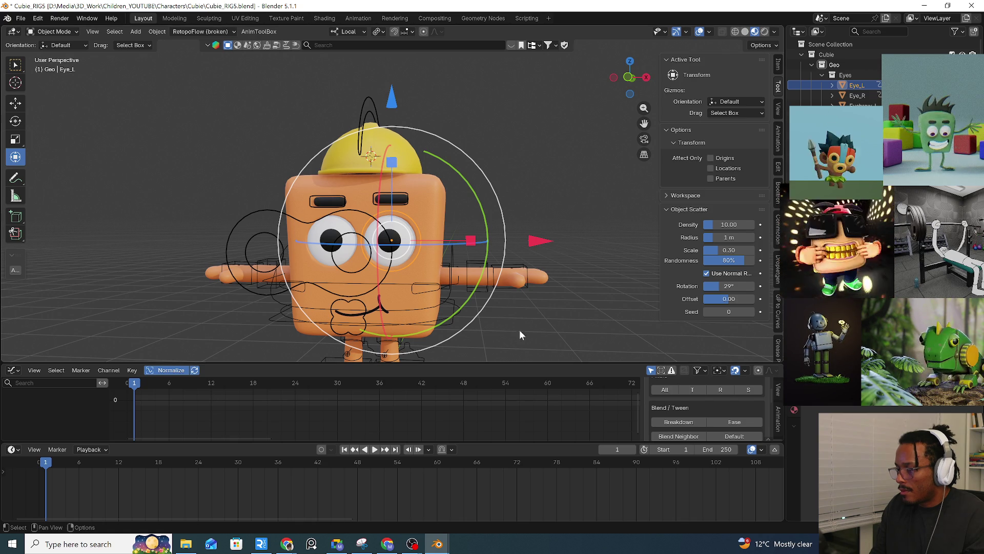
left_click(452, 324)
left_click(447, 322)
key("ctrl+Tab")
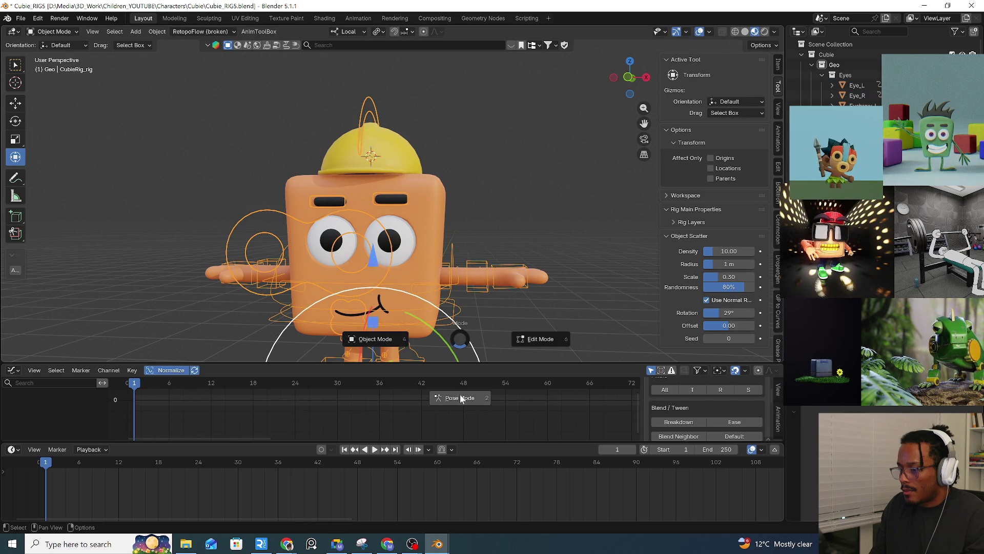
left_click(463, 347)
Test the root and eye controls again, cancelling the root move.
mouse_move(451, 328)
left_mouse_down()
mouse_move(389, 291)
mouse_move(549, 306)
left_mouse_up()
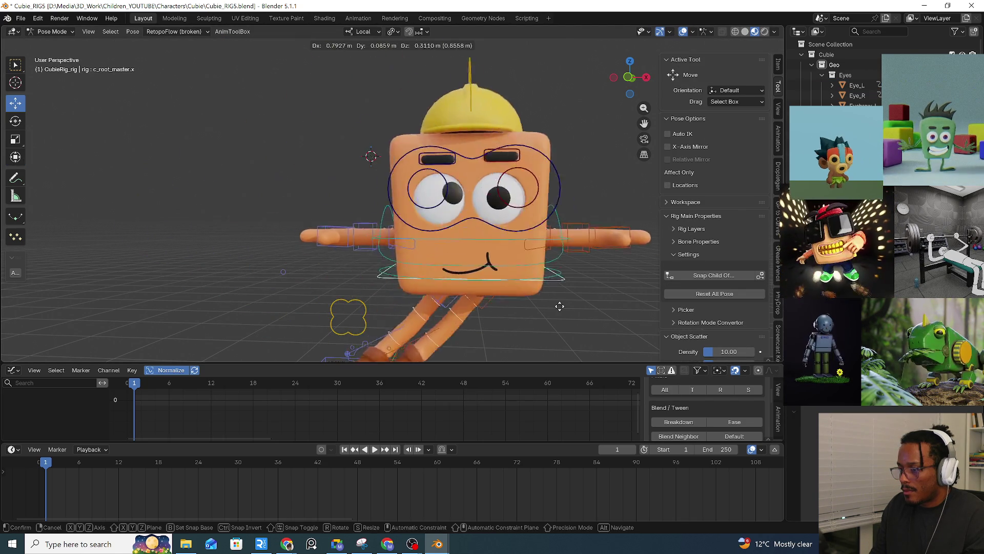
key("Escape")
left_click(366, 272)
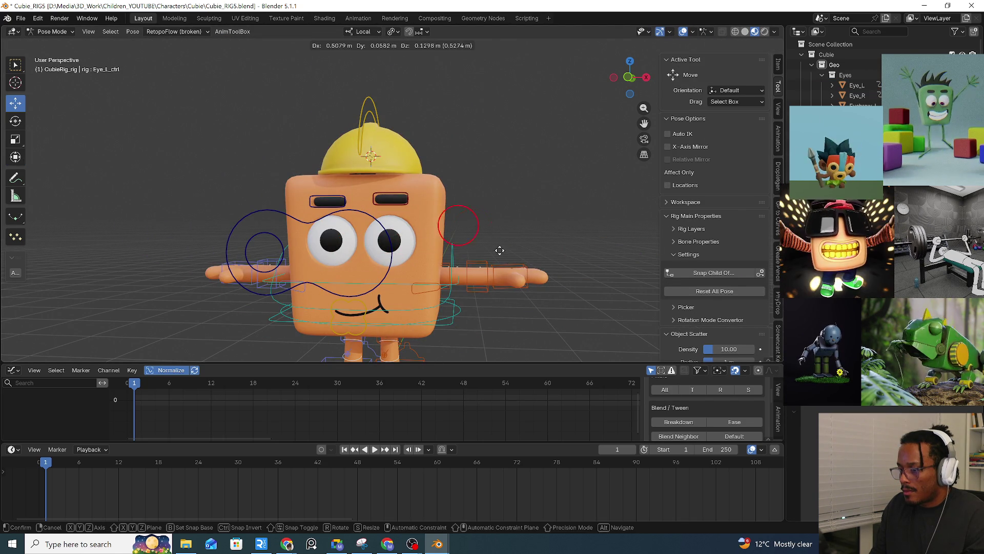
middle_click_drag(410, 250, 425, 229, "shift")
mouse_move(424, 230)
left_mouse_down()
mouse_move(400, 187)
mouse_move(451, 231)
mouse_move(464, 267)
left_mouse_up()
left_click(380, 235)
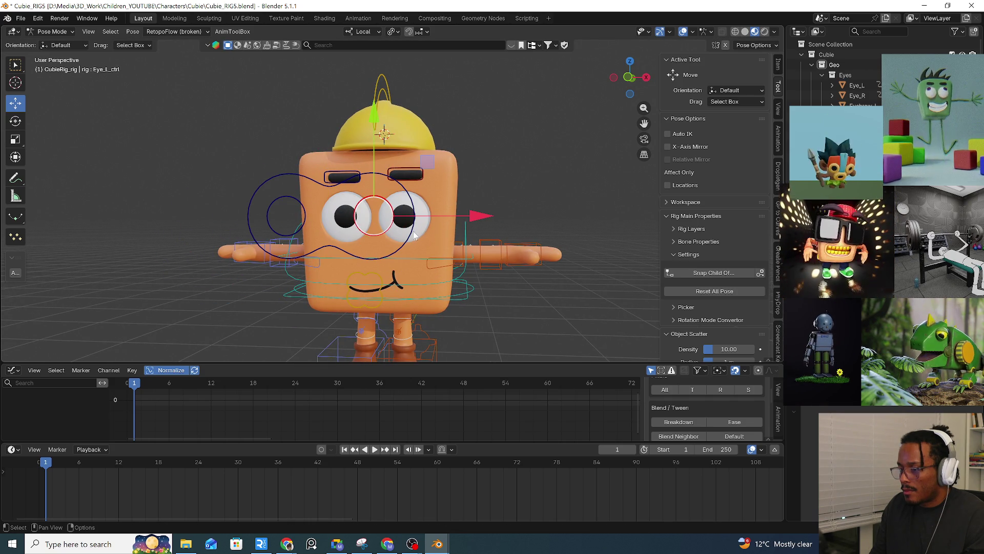
Grab-test the root control bone, cancel it, and switch the rig to Object Mode.
left_click(463, 300)
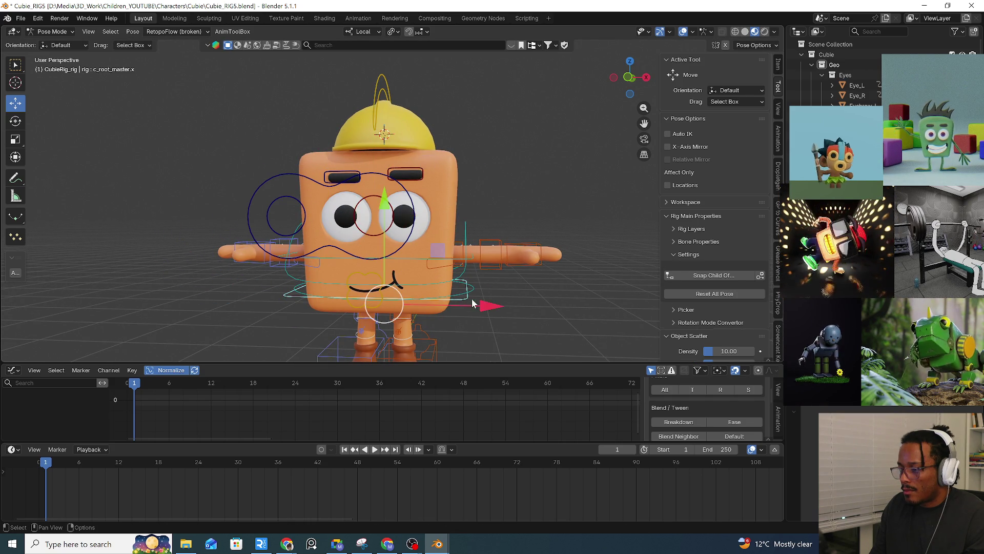
key("g")
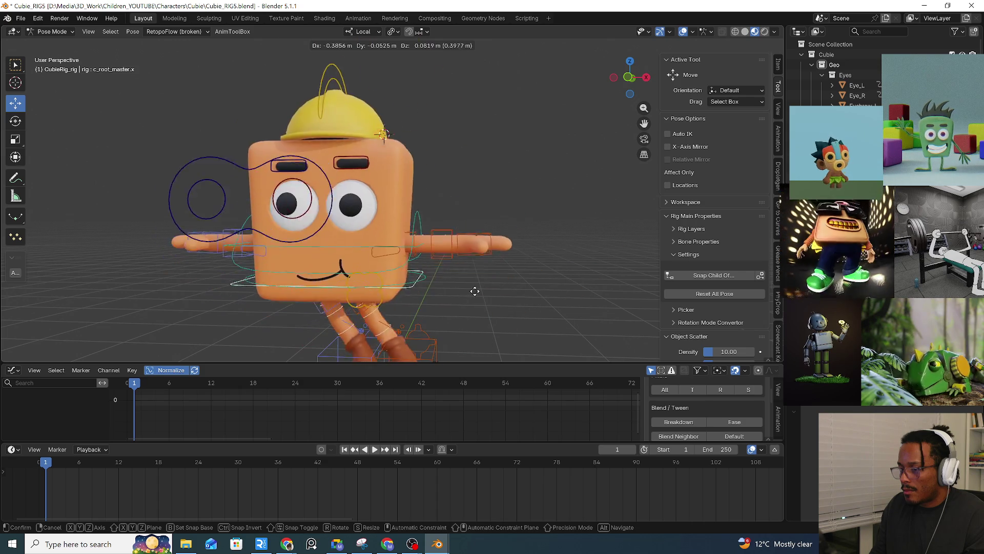
key("Escape")
key("ctrl+Tab")
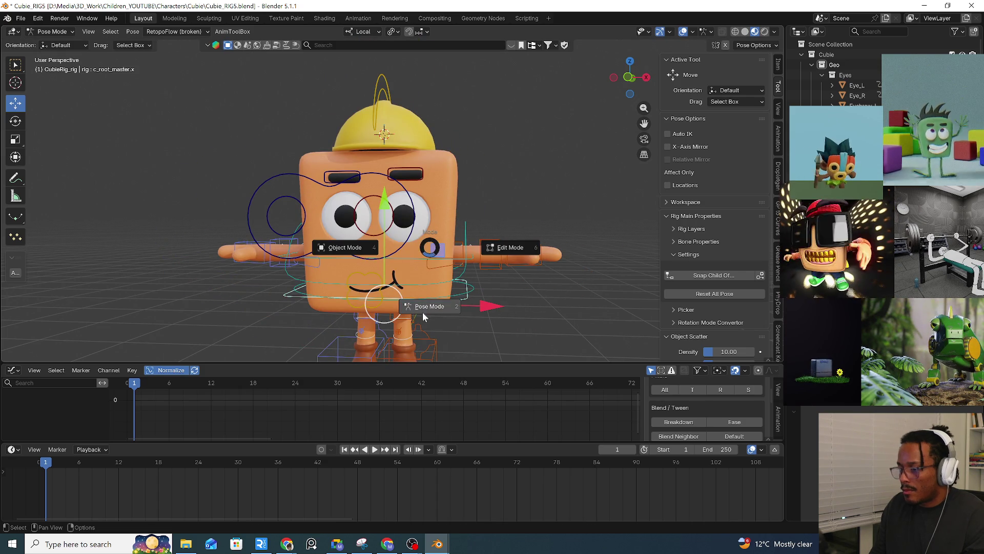
key("ctrl+Tab")
left_click(336, 245)
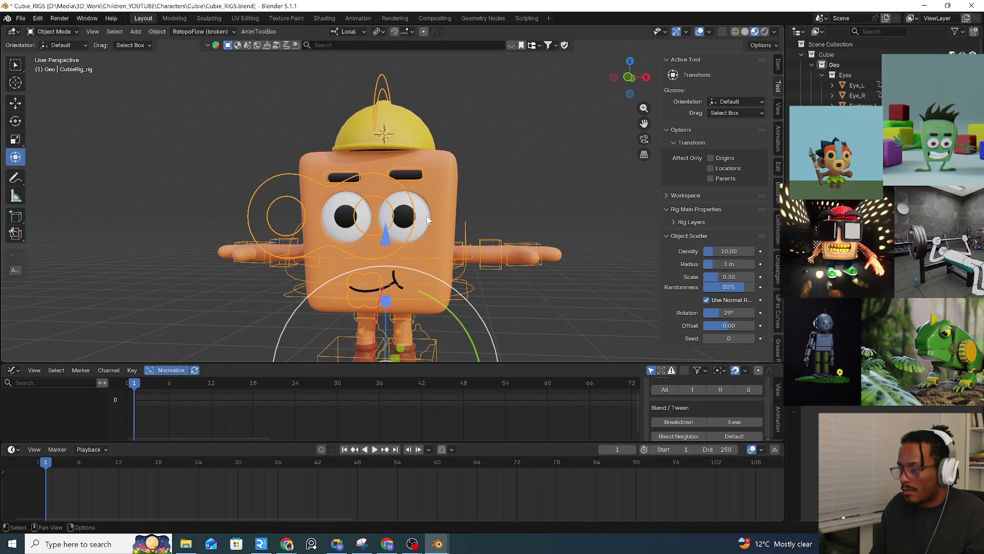
Add a constraint to the left eye and set its target bone to Eye_move_All_ctrl.
left_click(405, 216)
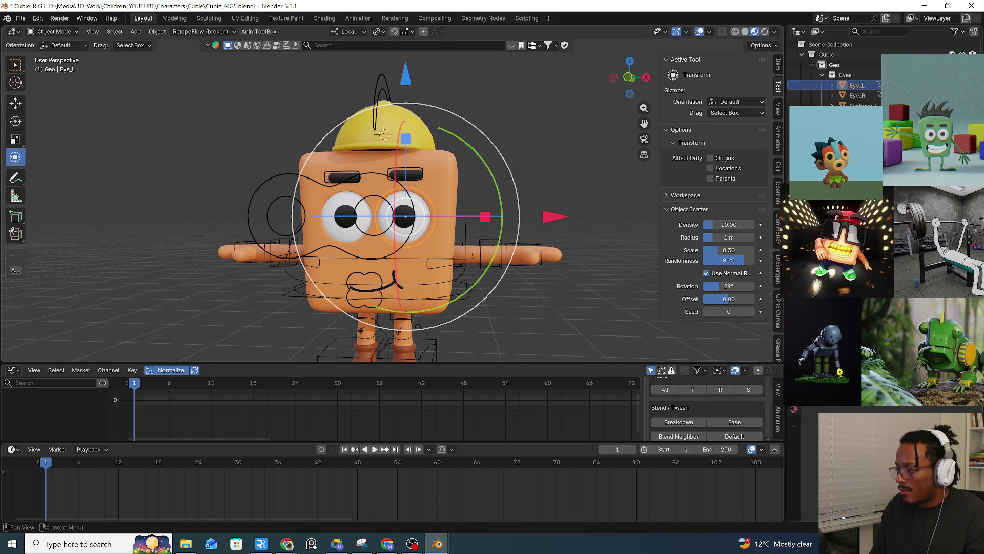
key("shift+ctrl+c")
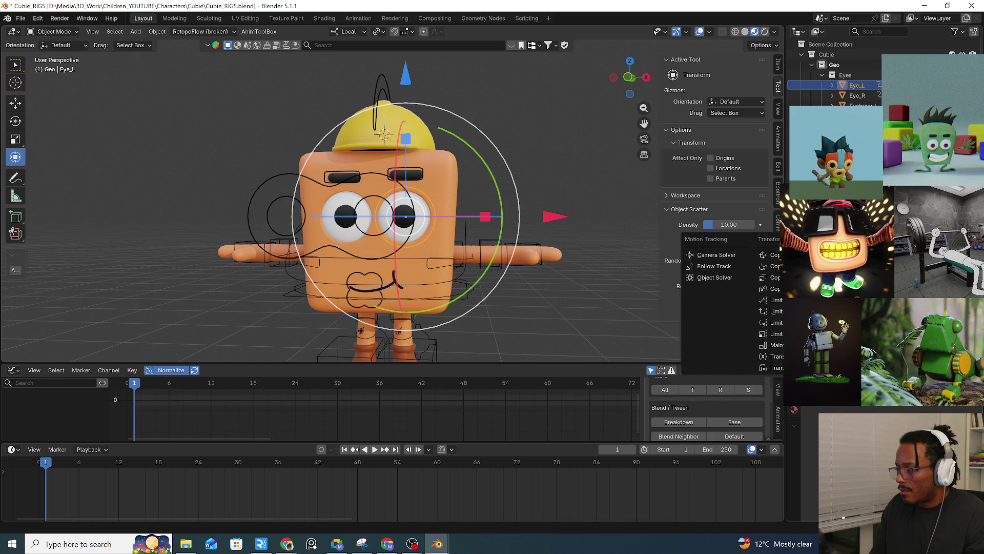
key("Escape")
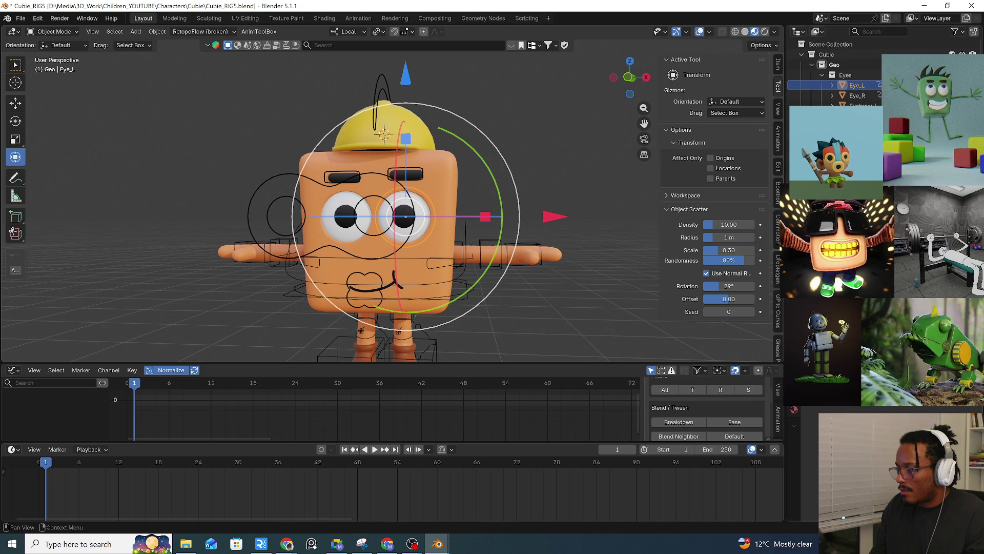
left_click(882, 406)
key("Return")
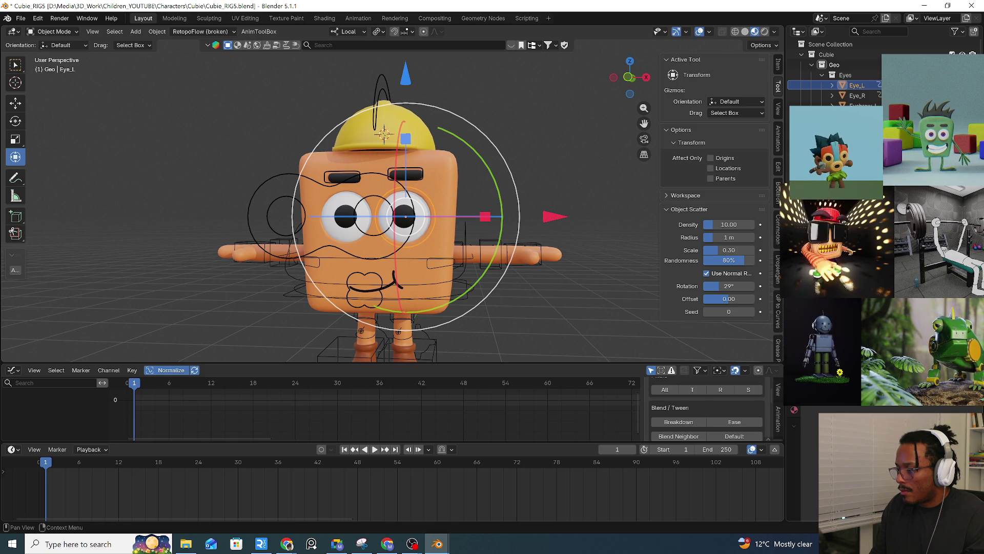
left_click(881, 406)
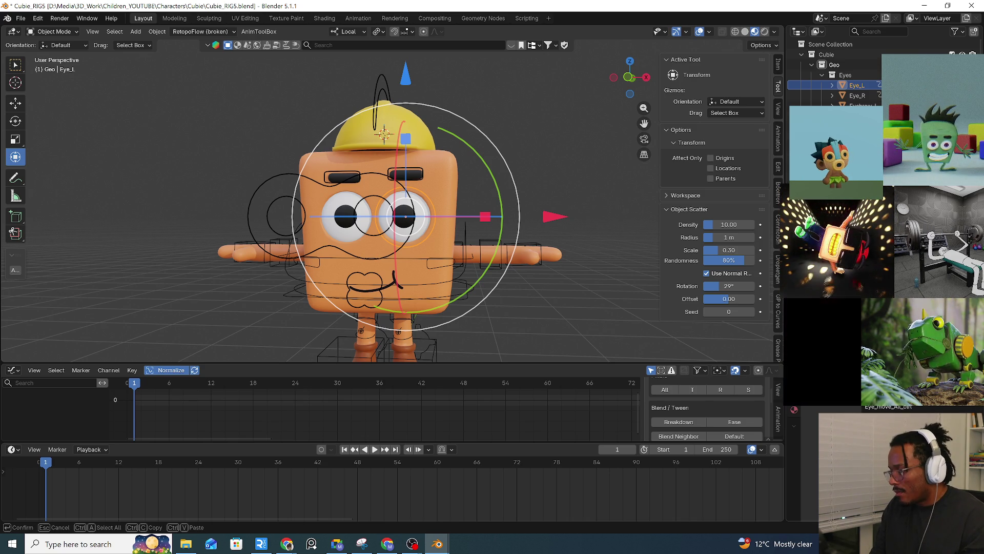
key("Return")
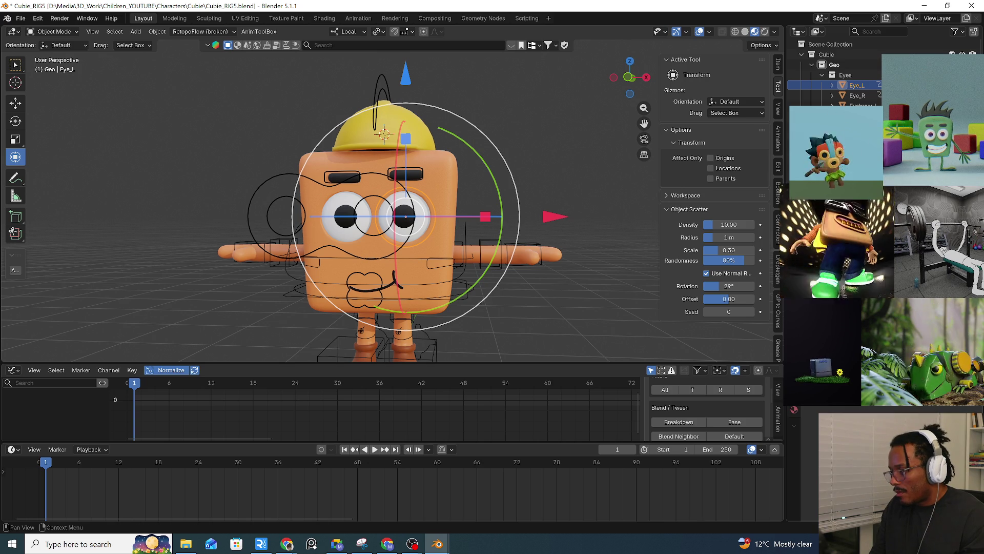
Put the Cubie rig in Pose Mode and test-move the left eye control, cancelling each move.
left_click(457, 272)
left_click(394, 253)
key("ctrl+Tab")
left_click(422, 310)
mouse_move(382, 233)
left_mouse_down()
mouse_move(461, 240)
mouse_move(364, 240)
left_mouse_up()
right_click(389, 235)
right_click(364, 240)
mouse_move(432, 259)
left_mouse_down()
mouse_move(434, 241)
mouse_move(435, 268)
left_mouse_up()
right_click(435, 269)
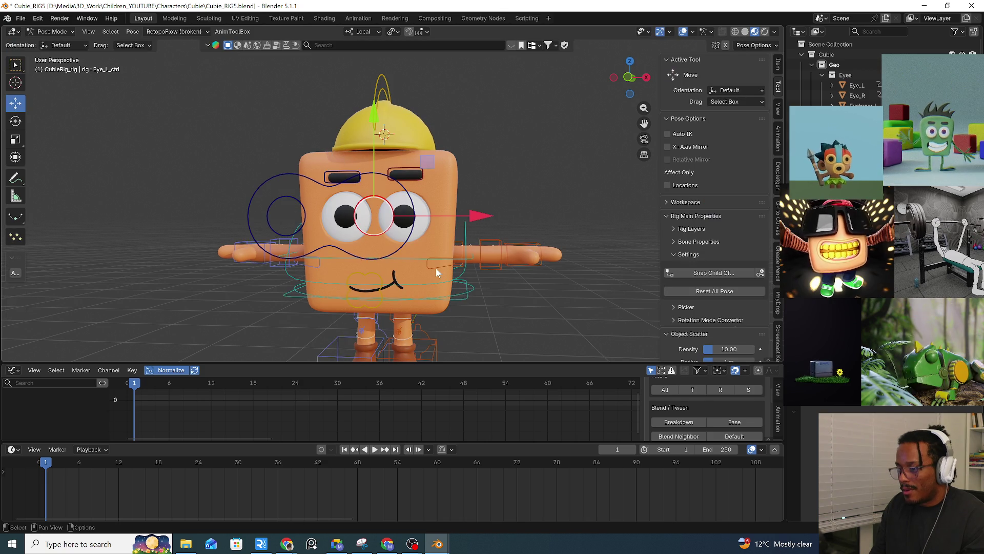
left_click(441, 253)
In Object Mode, target the rig on Eye_L's constraint and undo so its pupil faces forward.
key("ctrl+Tab")
left_click(373, 291)
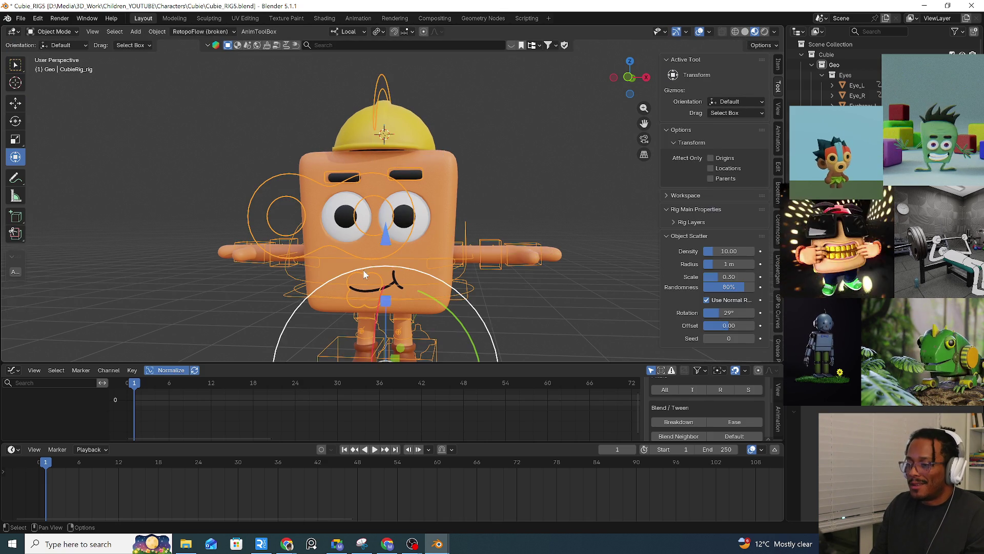
left_click(430, 223)
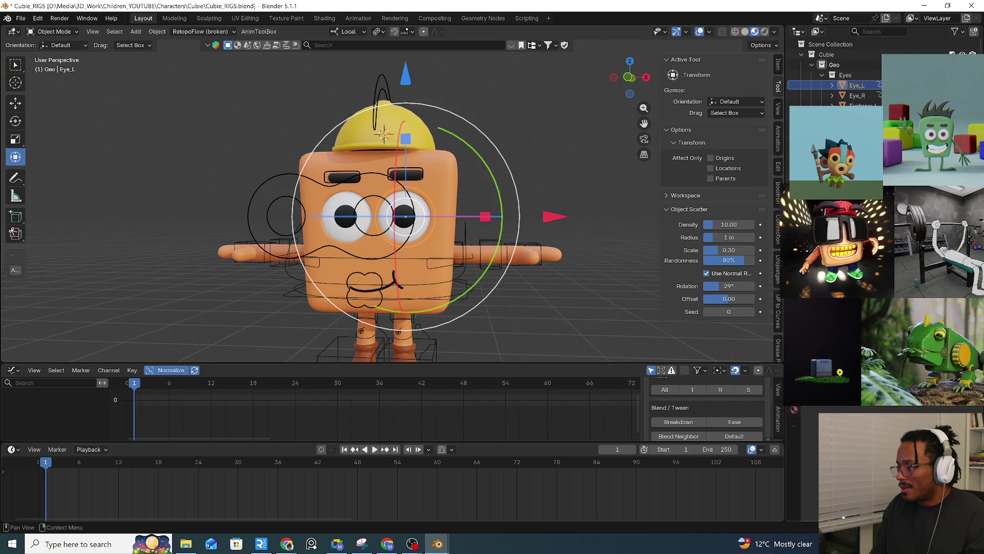
key("ctrl+shift+c")
key("Escape")
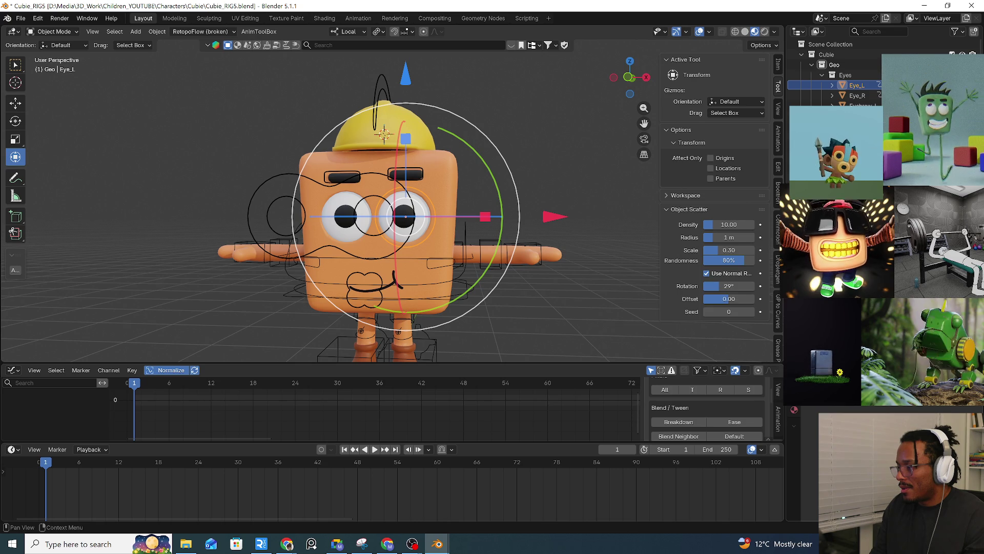
left_click(402, 232)
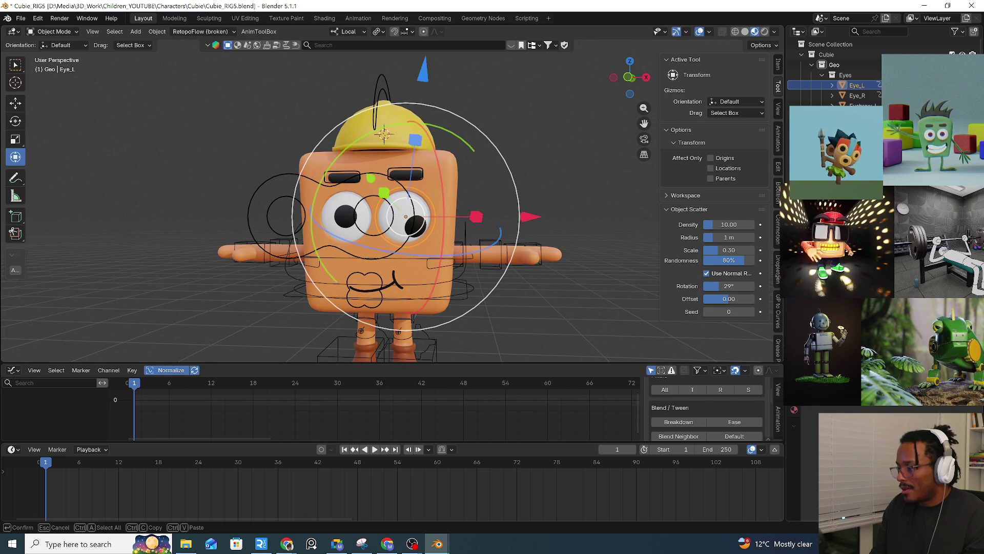
key("Return")
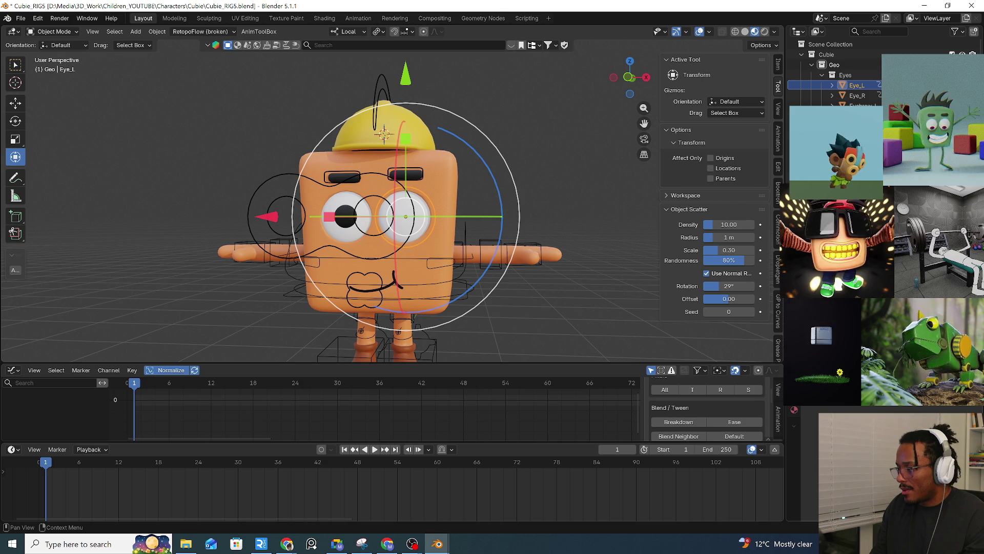
key("ctrl+z")
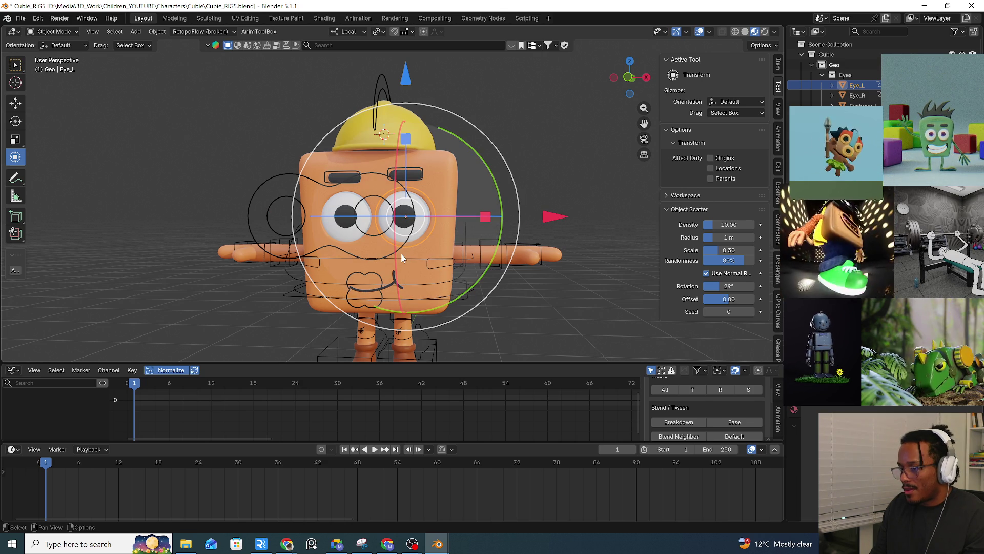
Put CubieRig_rig in Pose Mode and grab-test Eye_move_All_ctrl, then cancel.
left_click(378, 253)
key("ctrl+Tab")
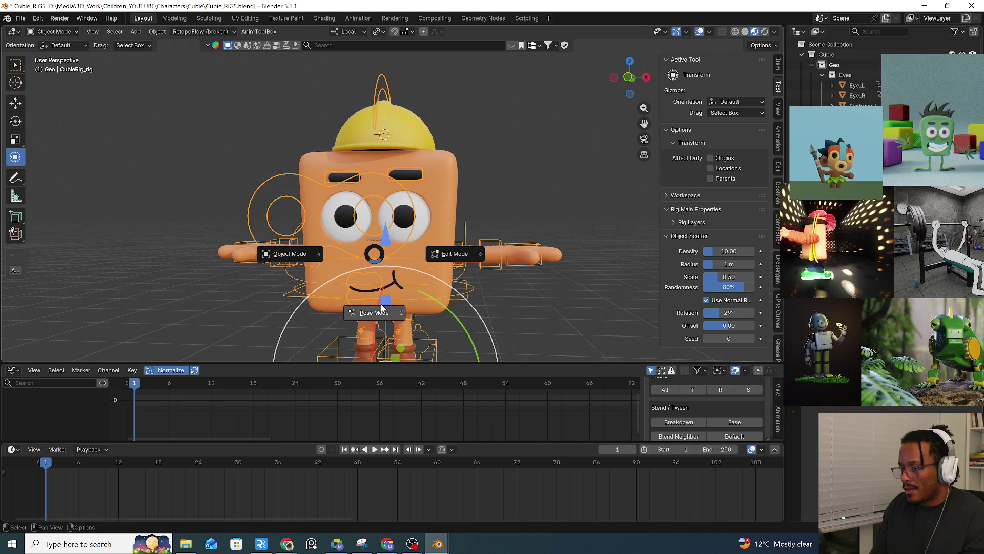
left_click(306, 217)
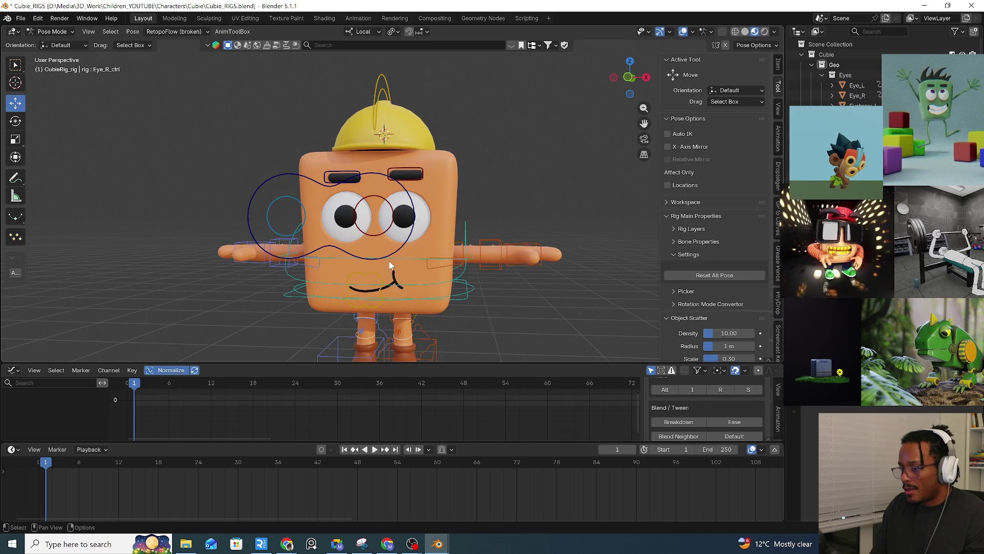
left_click(398, 247)
key("g")
key("Escape")
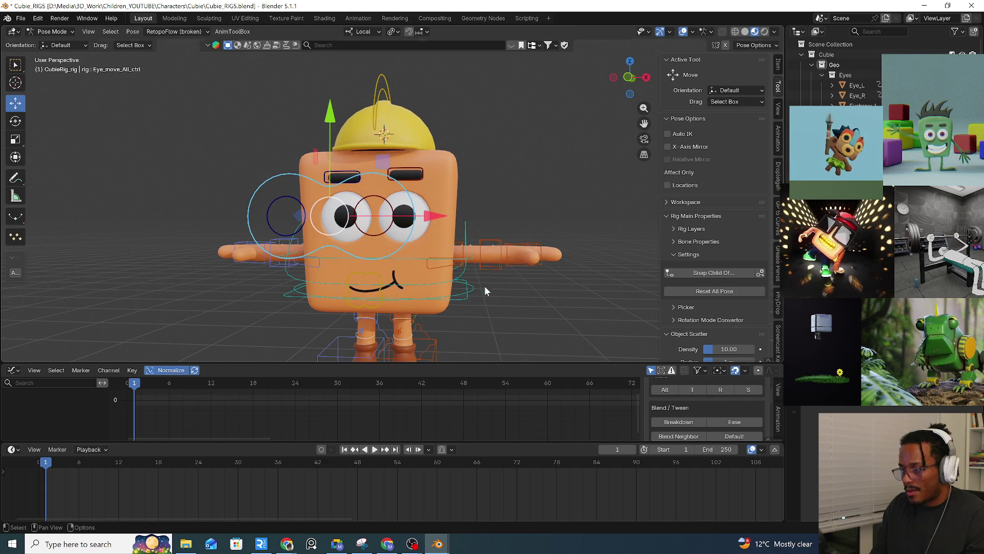
Switch to Object Mode, inspect the right and left eye meshes, then return the rig to Pose Mode.
key("ctrl+Tab")
left_click(304, 241)
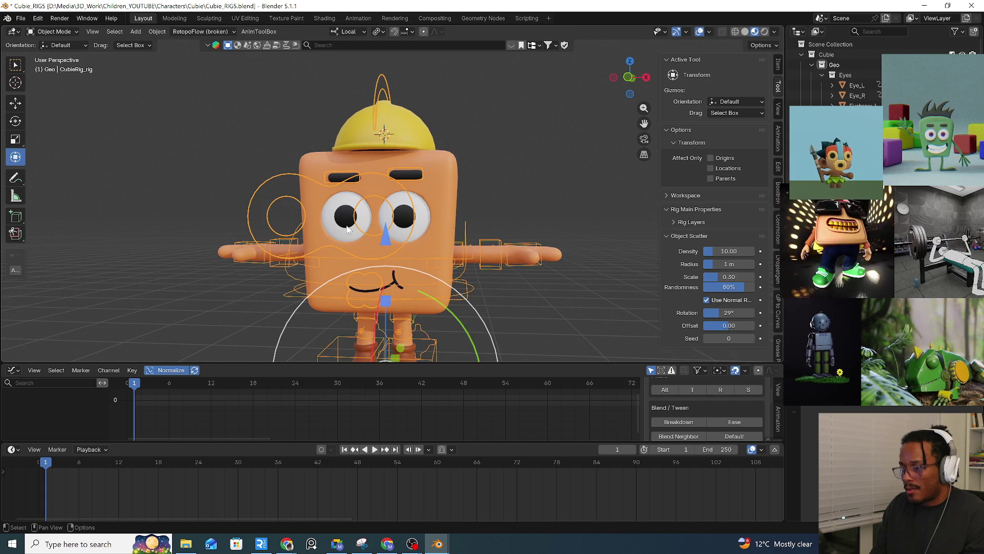
left_click(347, 230)
left_click(405, 238)
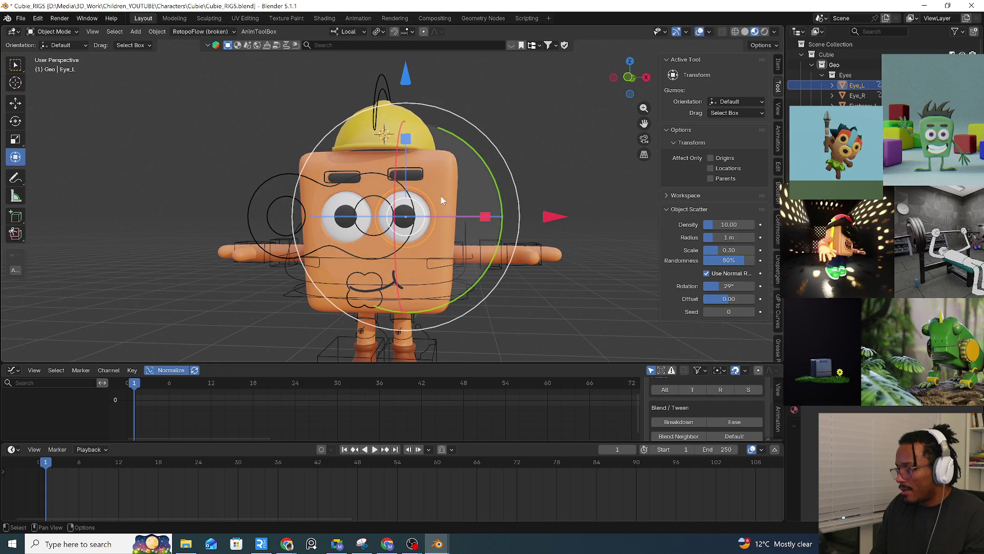
left_click(340, 233)
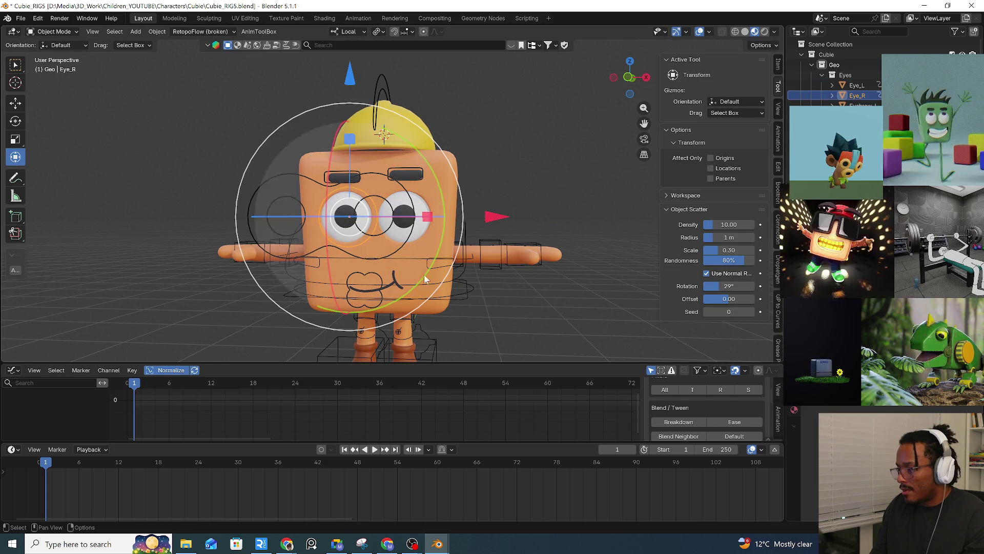
left_click(401, 253)
key("Tab")
key("ctrl+Tab")
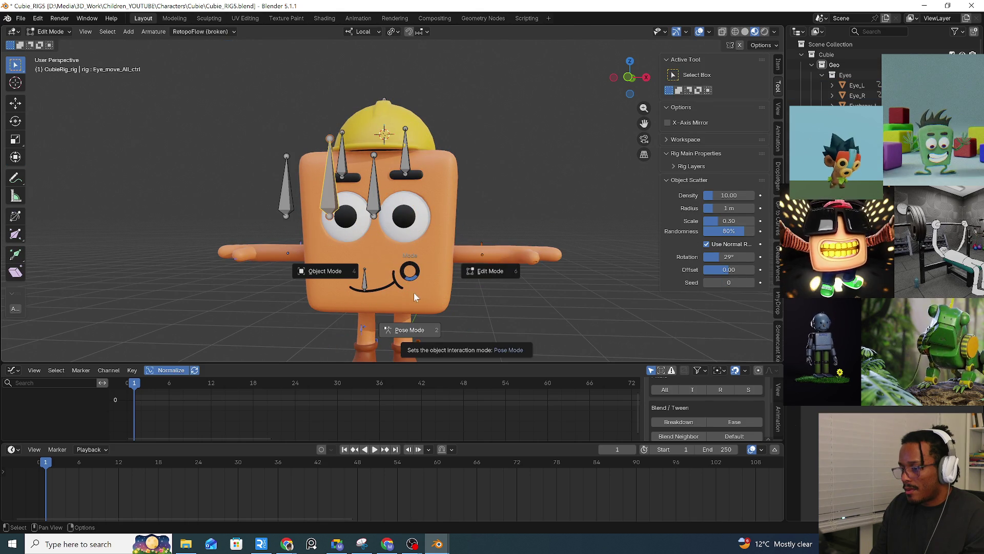
left_click(414, 296)
Test-move the eye control and c_root_master.x root, cancelling both moves.
key("g")
key("Escape")
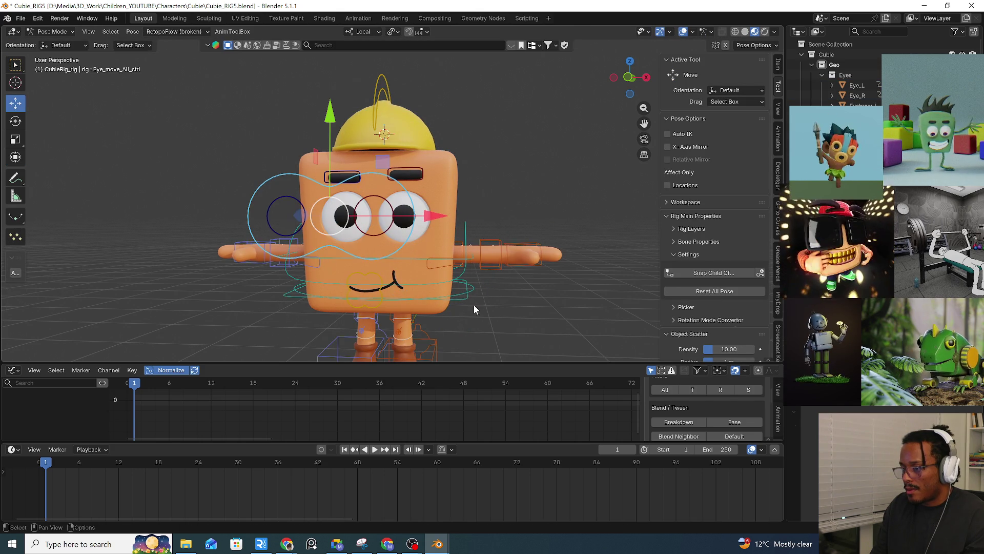
left_click(466, 298)
key("g")
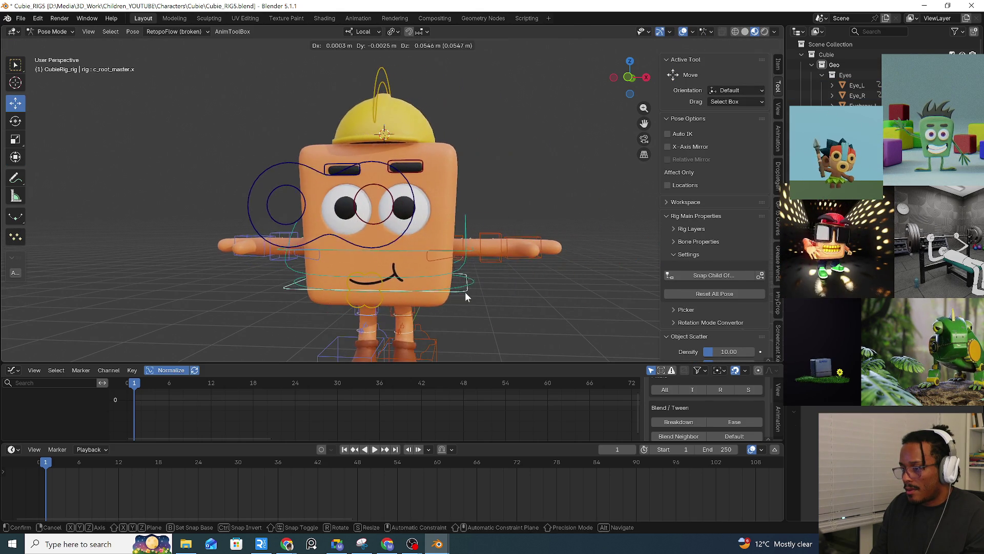
right_click(465, 291)
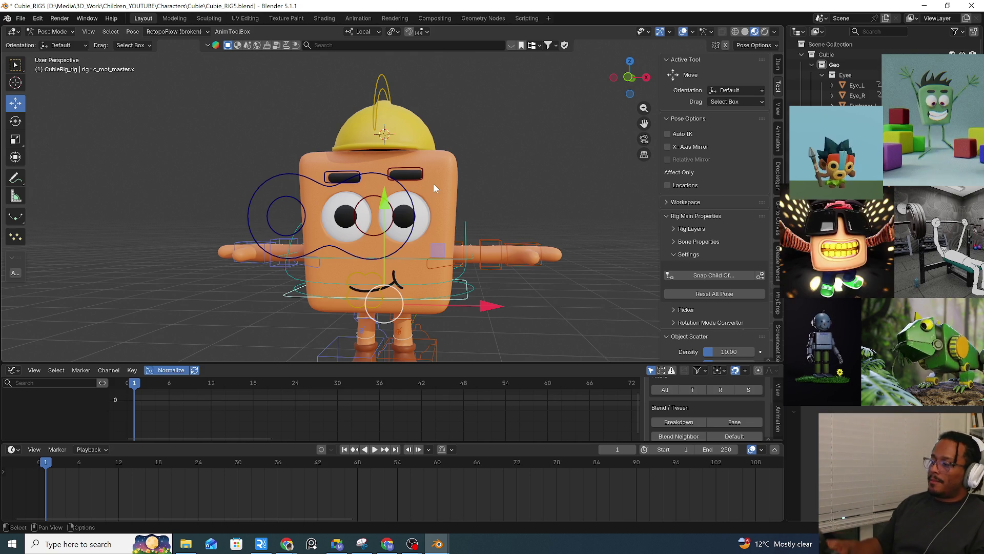
left_click(39, 19)
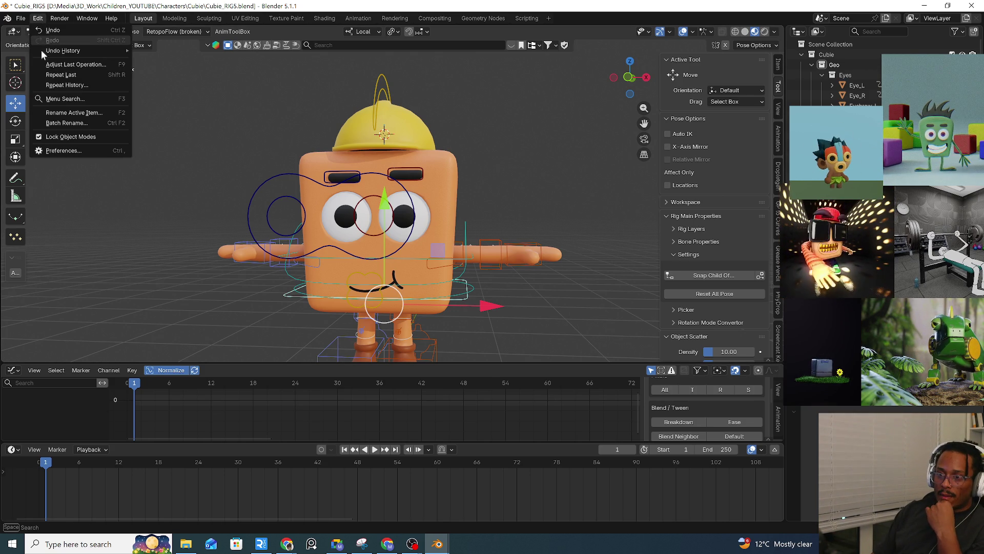
Pick an earlier entry in Edit > Undo History to restore the rest-pose state.
mouse_move(41, 50)
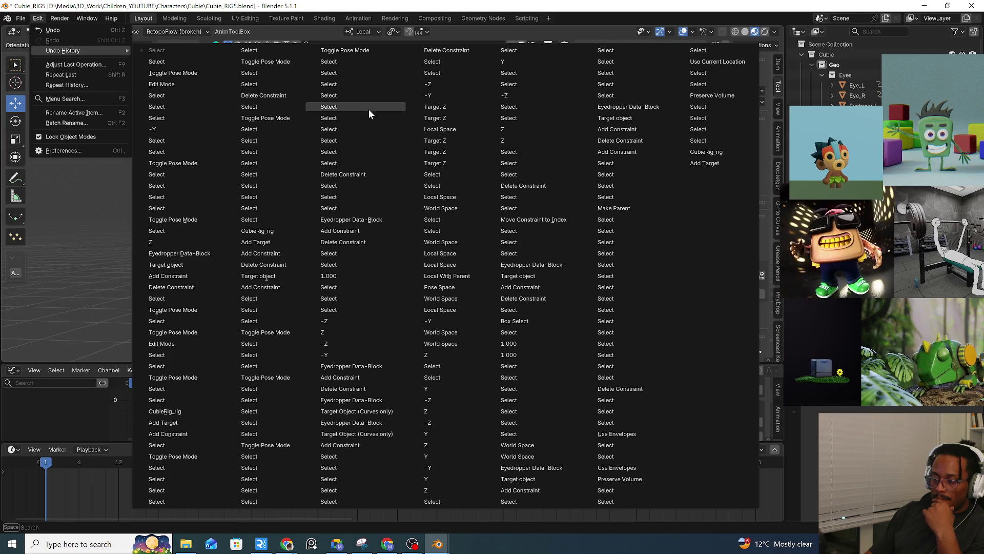
left_click(324, 114)
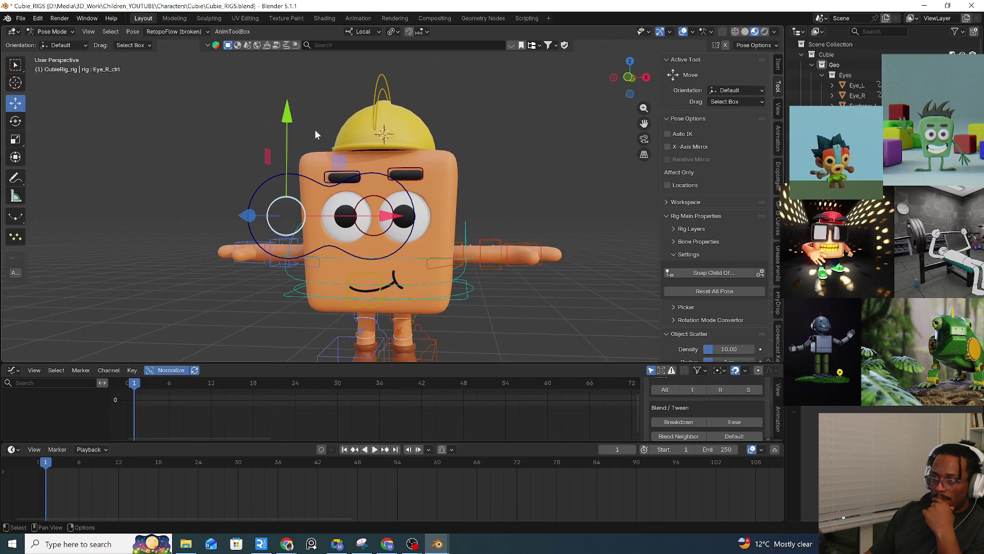
Grab-test the root control, the both-eyes control, then the root again, cancelling each.
left_click(465, 300)
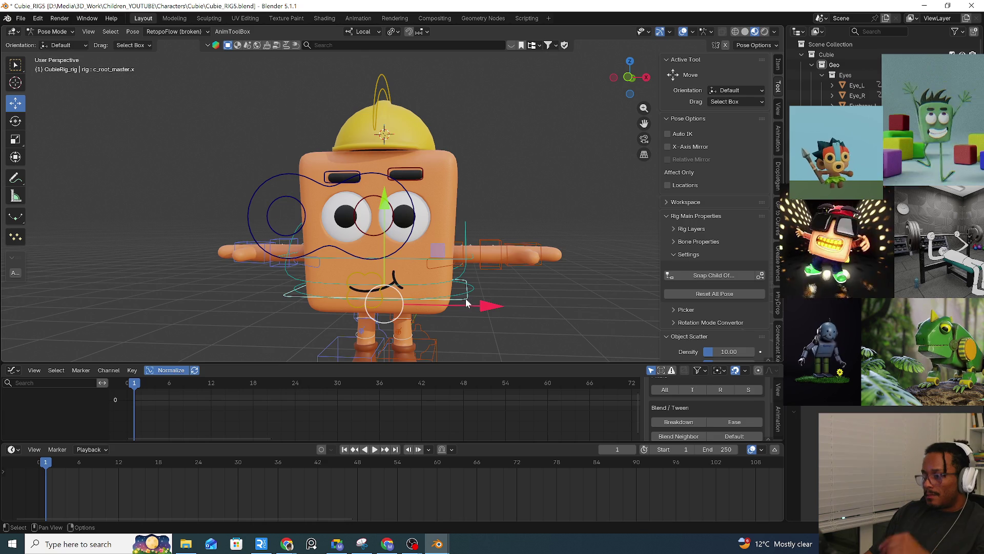
key("g")
key("Escape")
left_click(385, 258)
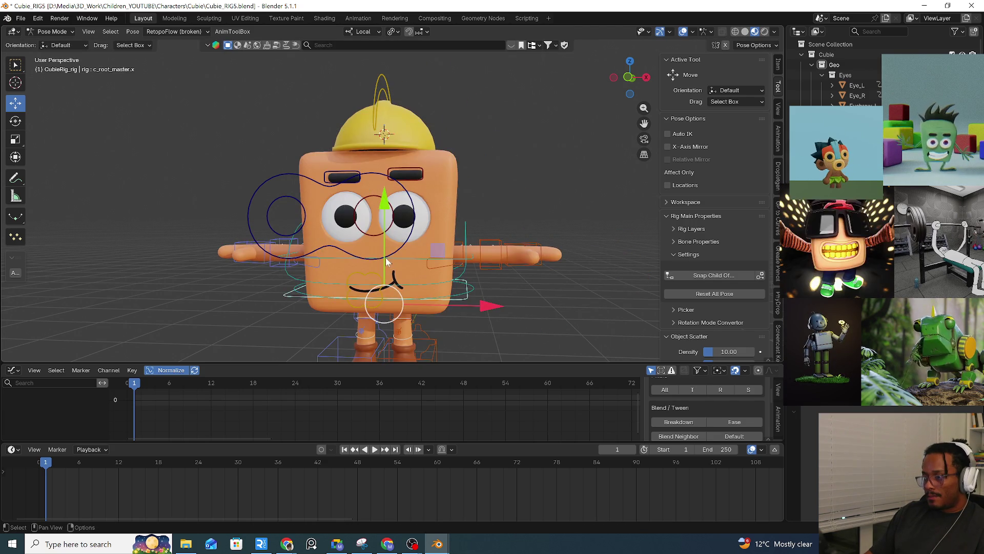
key("g")
key("Escape")
left_click(465, 301)
key("g")
key("Escape")
key("g")
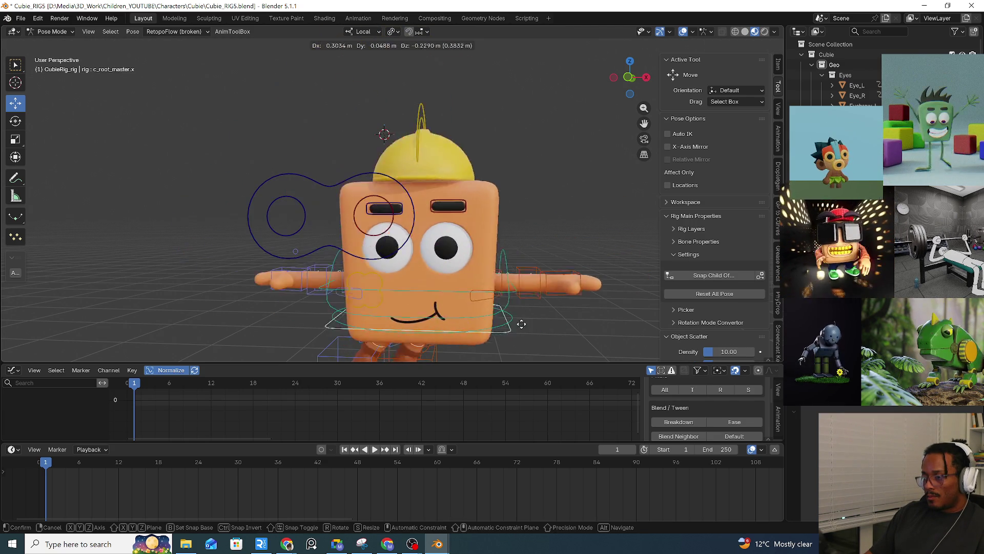
key("Escape")
Switch to Object Mode, check the left eye mesh, and put the rig back into Pose Mode.
key("Tab")
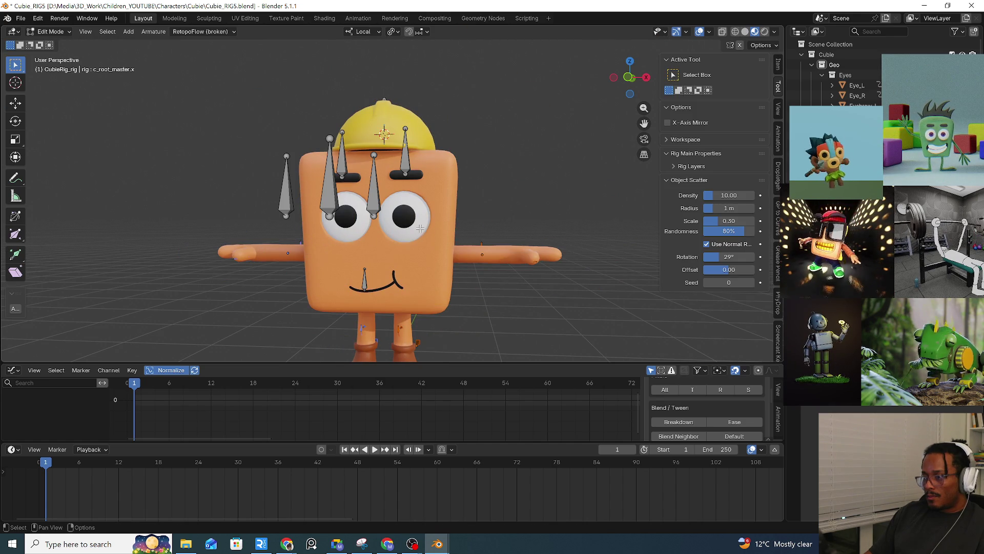
key("ctrl+Tab")
left_click(333, 232)
left_click(401, 234)
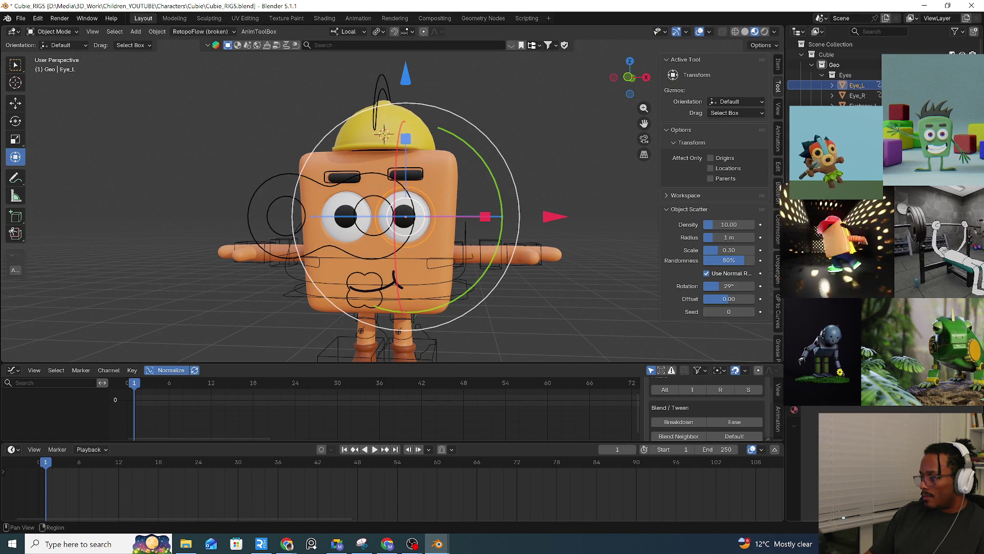
left_click(405, 247)
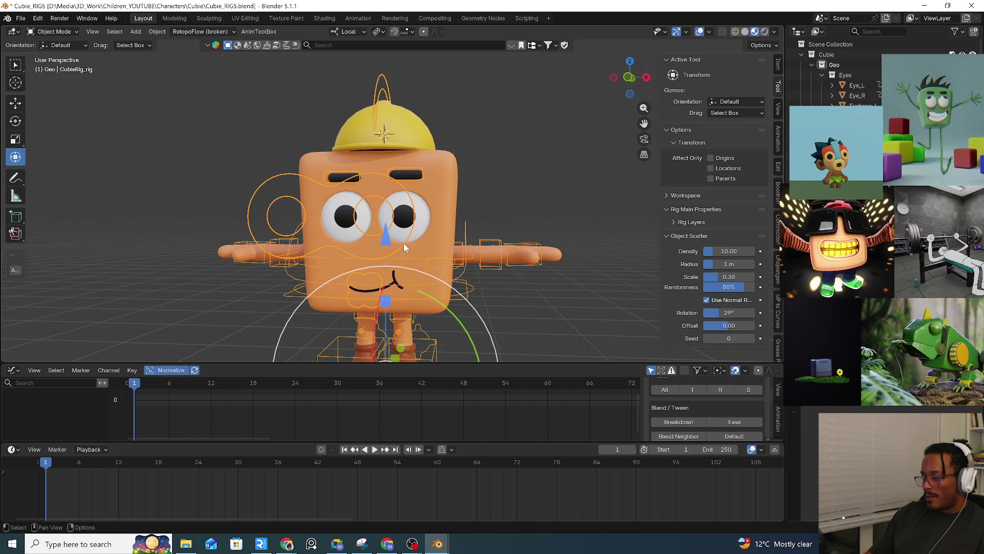
key("ctrl+Tab")
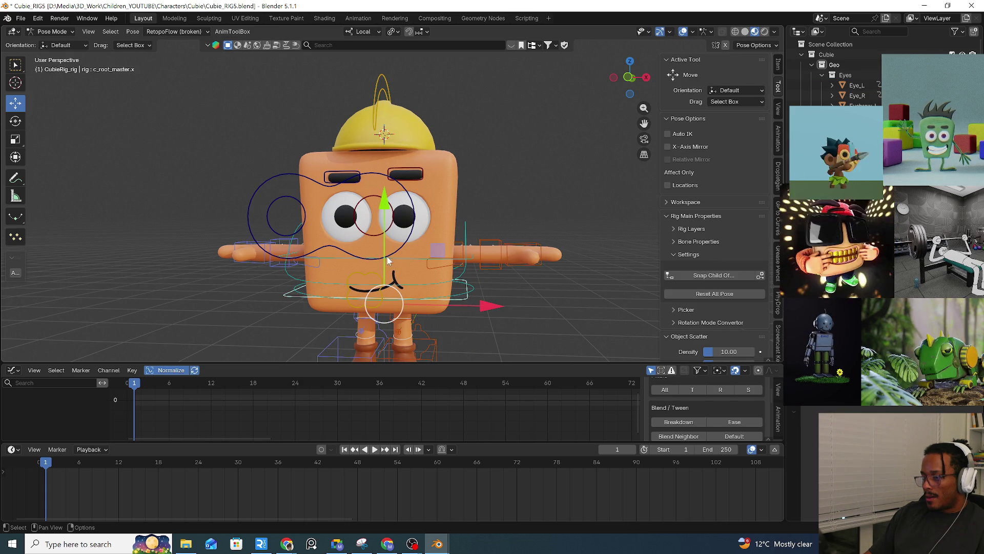
Test-move the both-eyes control twice and the root control, cancelling every move.
left_click(390, 259)
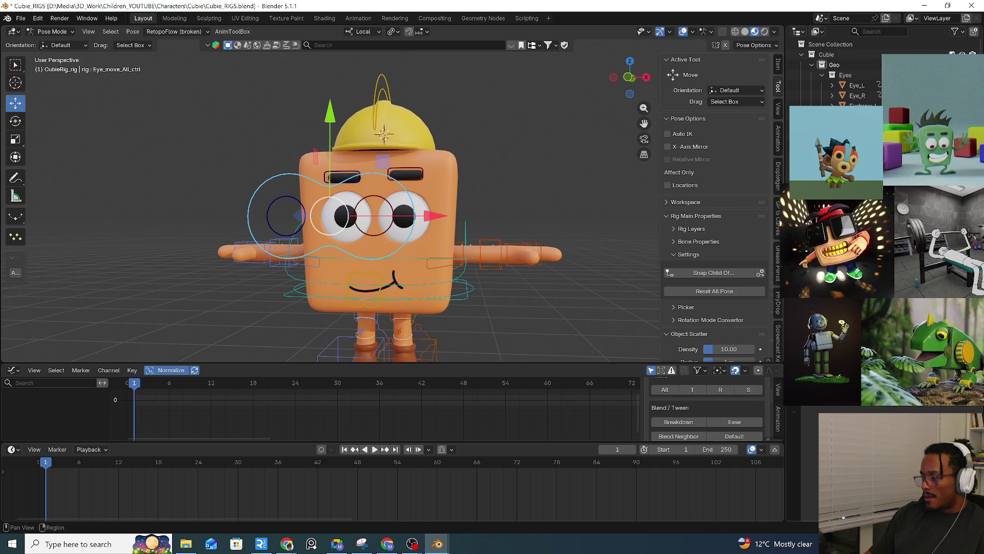
key("g")
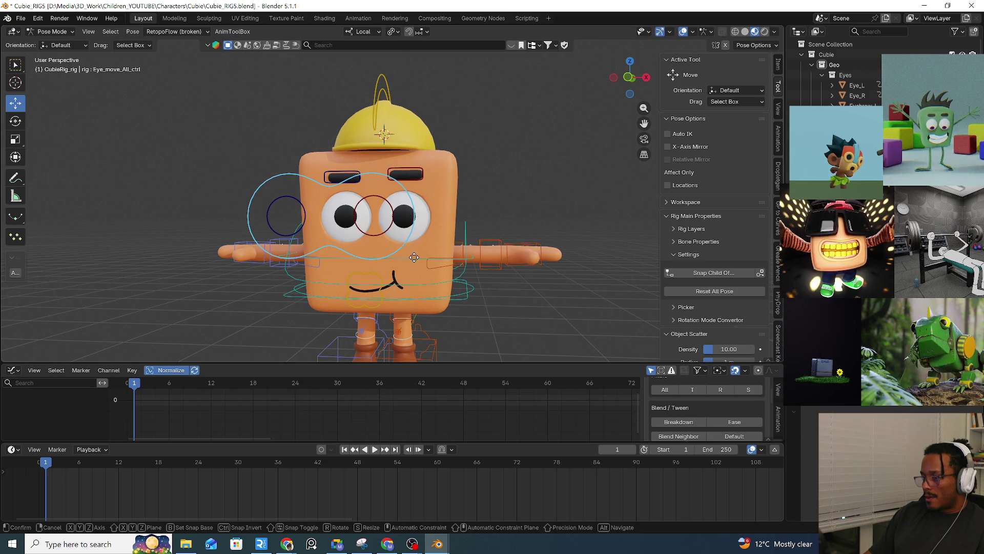
key("Escape")
key("g")
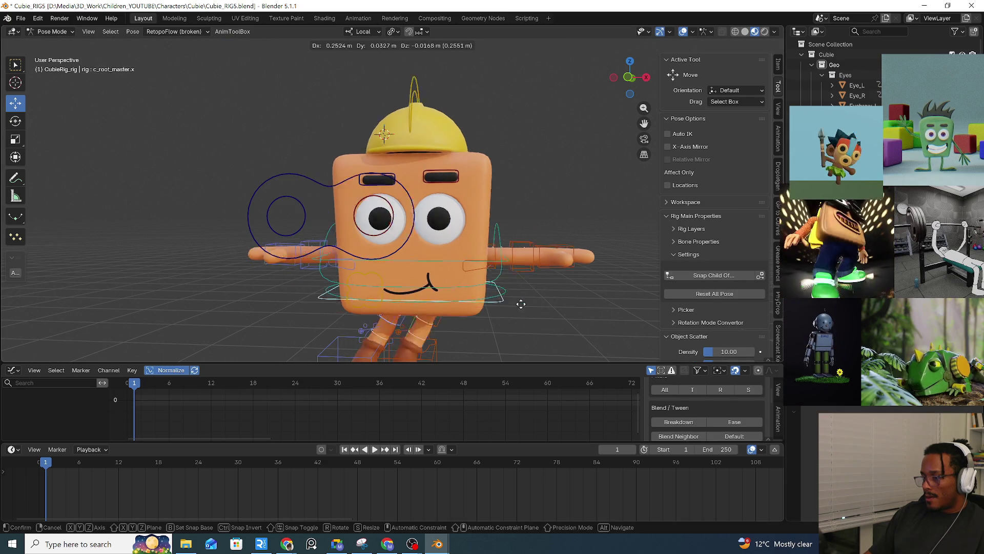
key("Escape")
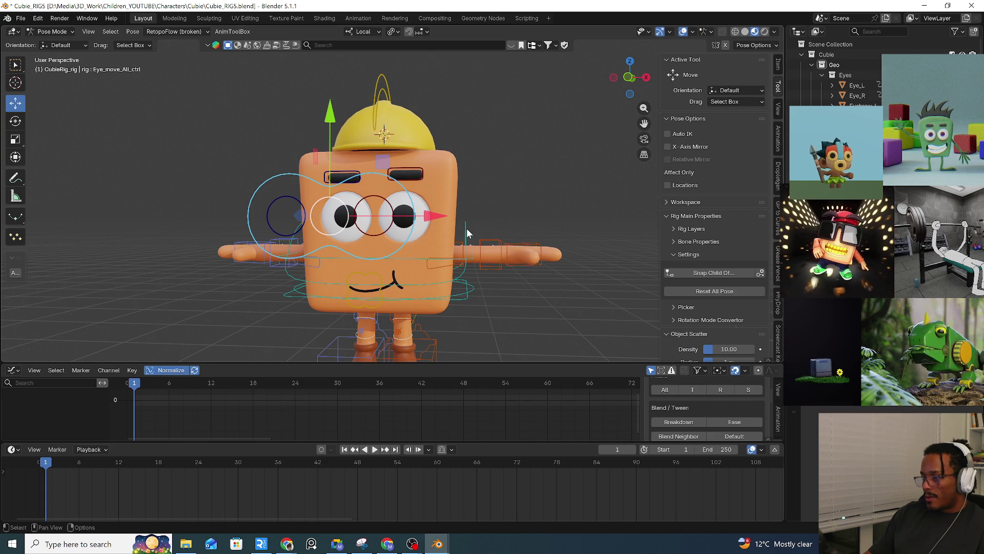
left_click(462, 297)
key("g")
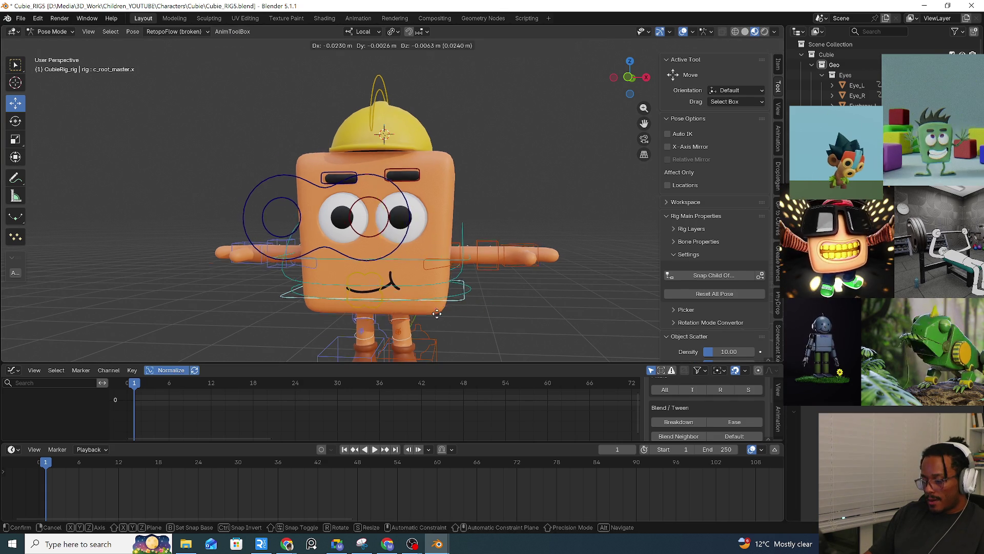
key("Escape")
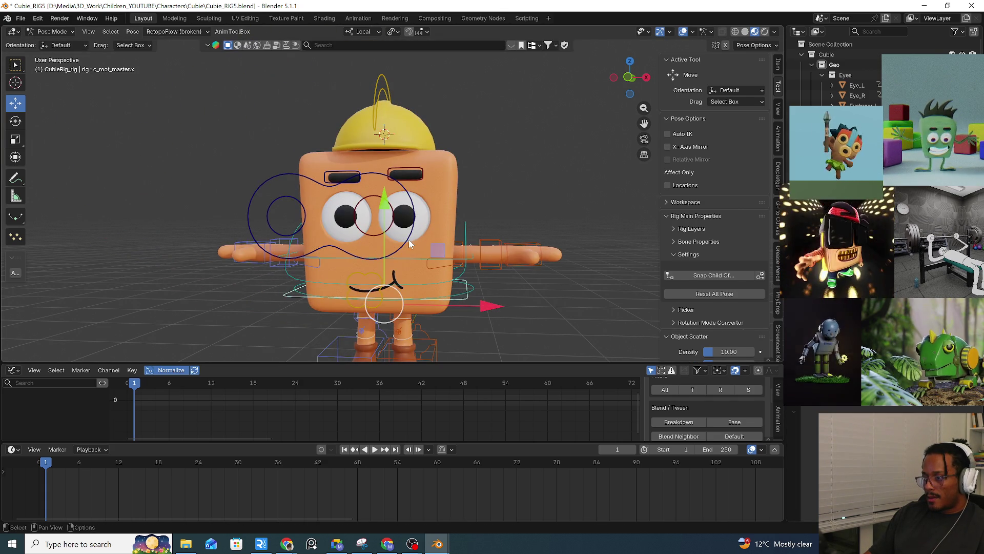
Test the both-eyes, left eye and root controls, cancelling each so the pose stays at rest.
left_click(408, 239)
key("g")
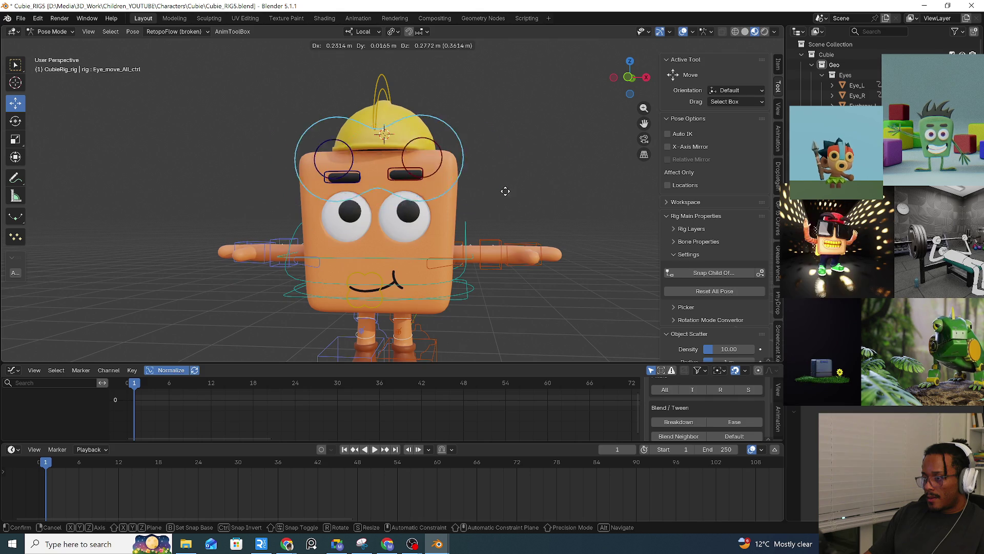
right_click(447, 297)
left_click(379, 233)
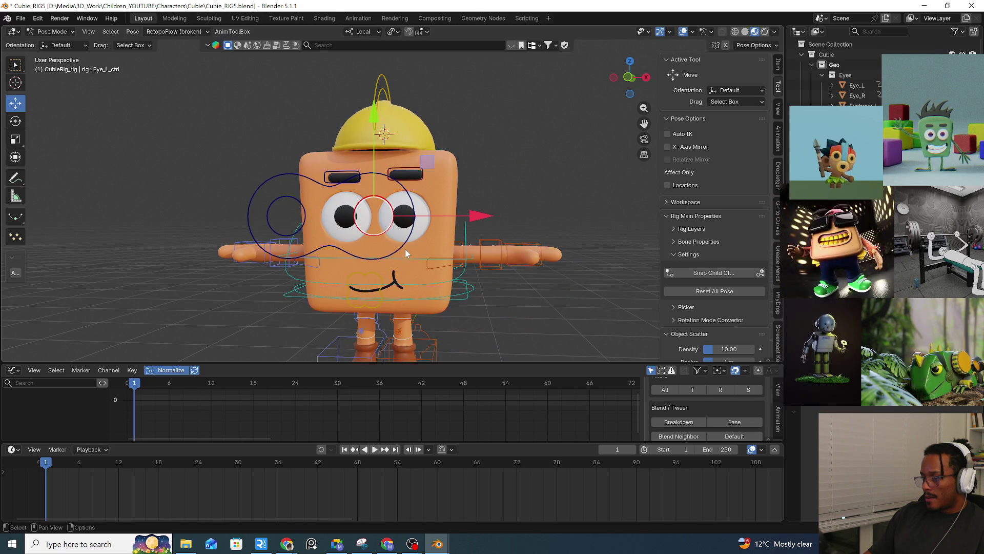
left_click(405, 244)
left_click(384, 236)
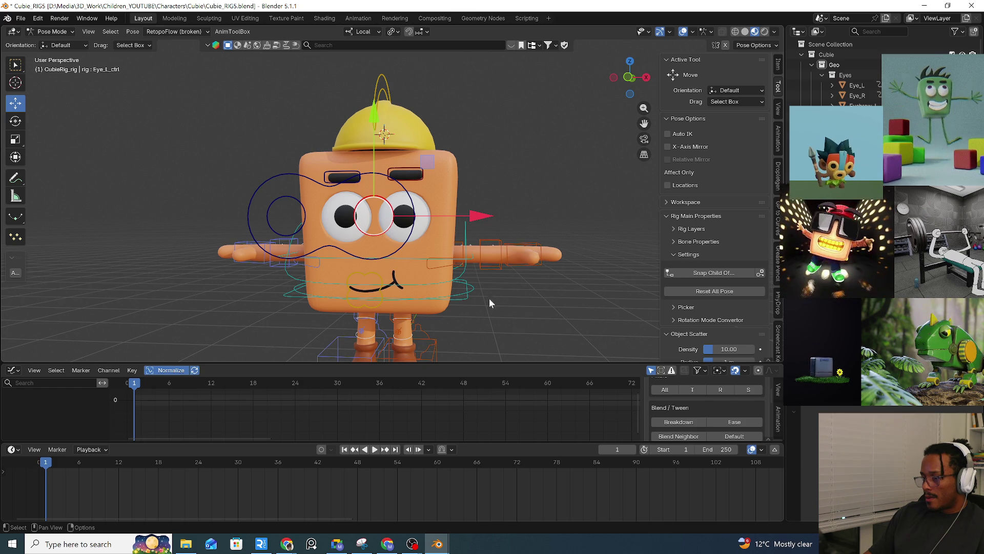
mouse_move(465, 303)
left_mouse_down()
mouse_move(551, 307)
mouse_move(426, 272)
mouse_move(382, 211)
mouse_move(508, 230)
mouse_move(428, 321)
left_mouse_up()
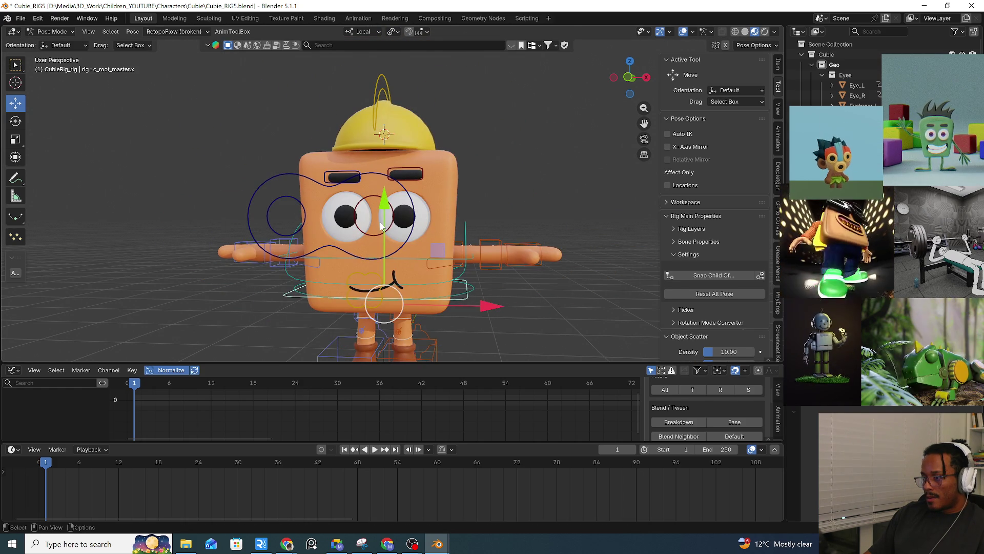
left_click_drag(393, 232, 362, 236)
right_click(563, 251)
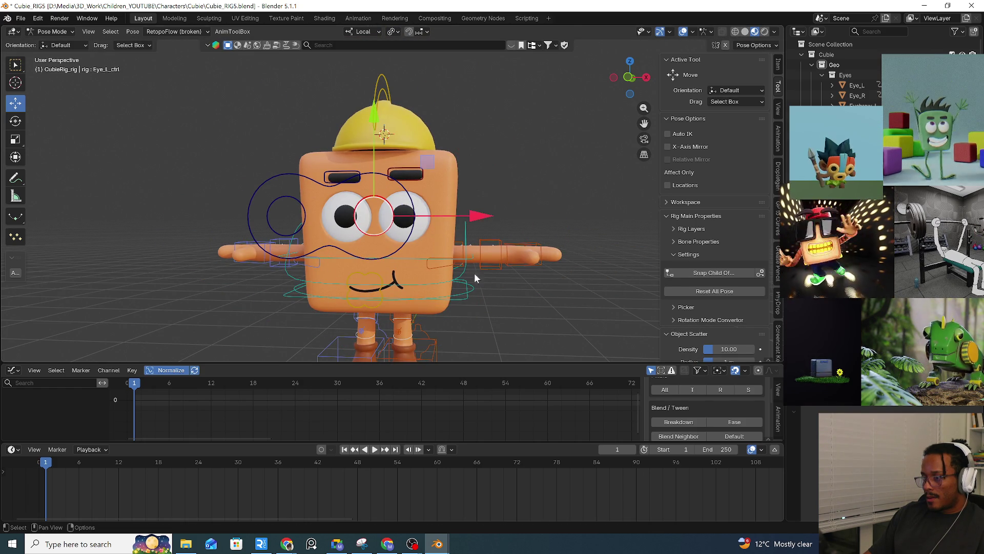
mouse_move(463, 298)
left_mouse_down()
mouse_move(563, 243)
mouse_move(387, 288)
mouse_move(415, 216)
mouse_move(436, 249)
left_mouse_up()
right_click(437, 248)
left_click(394, 230)
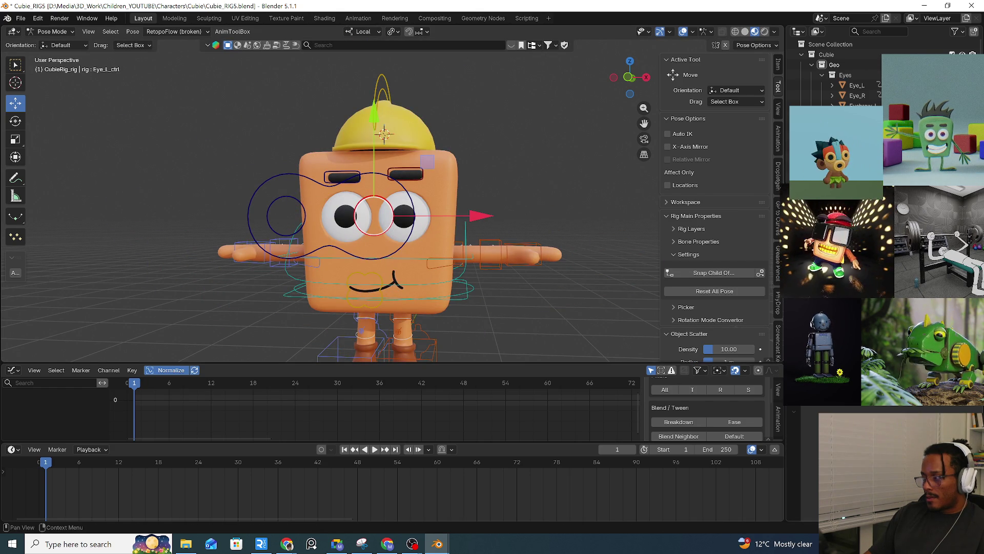
key("ctrl+shift+c")
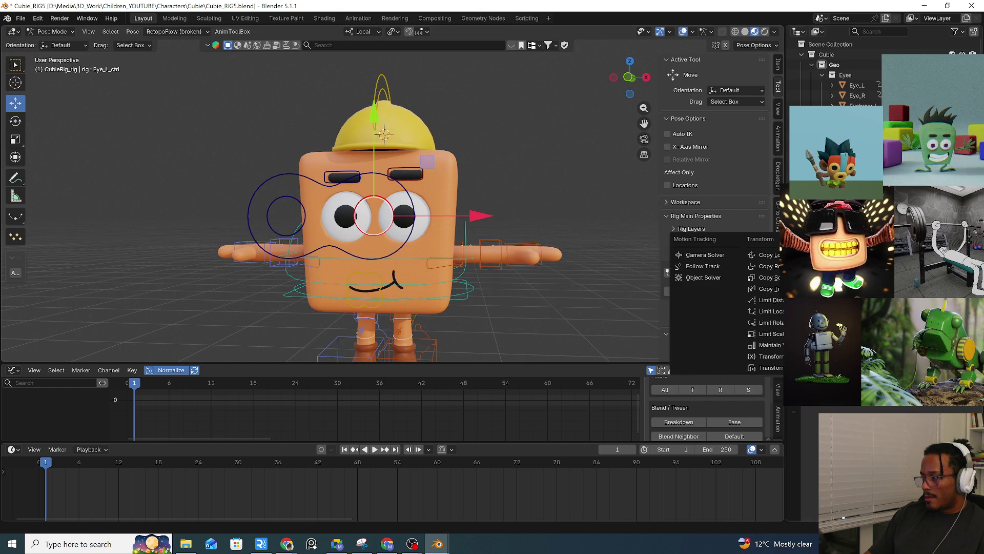
key("Escape")
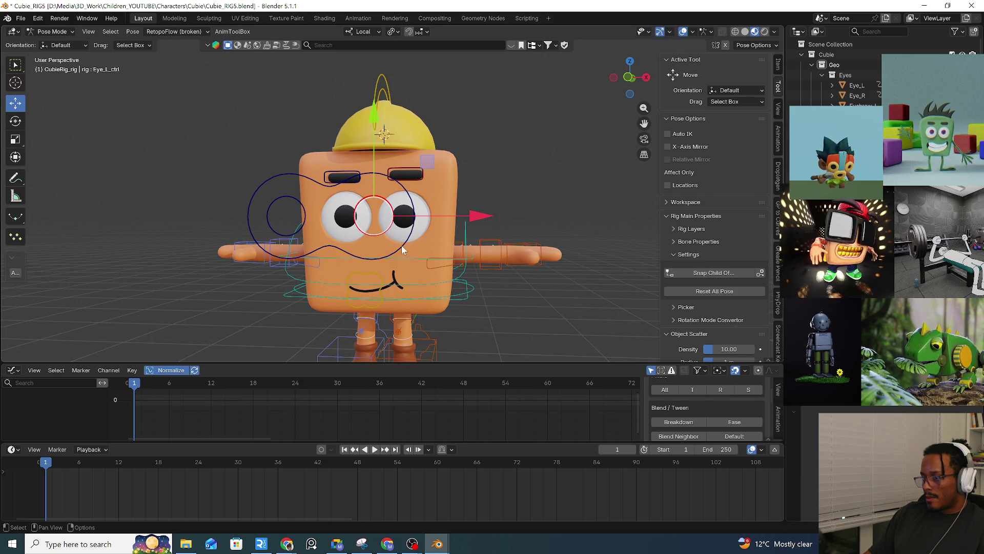
left_click(459, 301)
key("g")
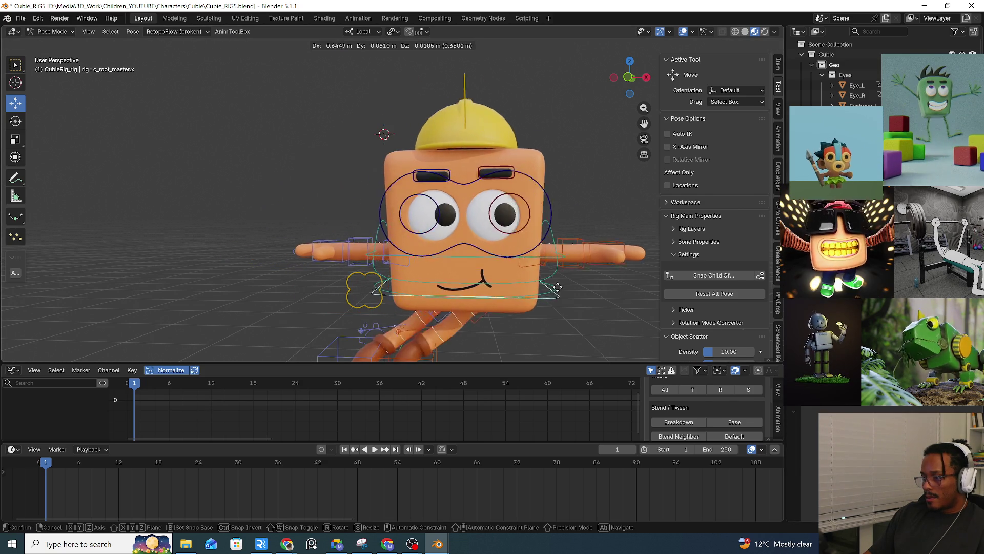
key("Escape")
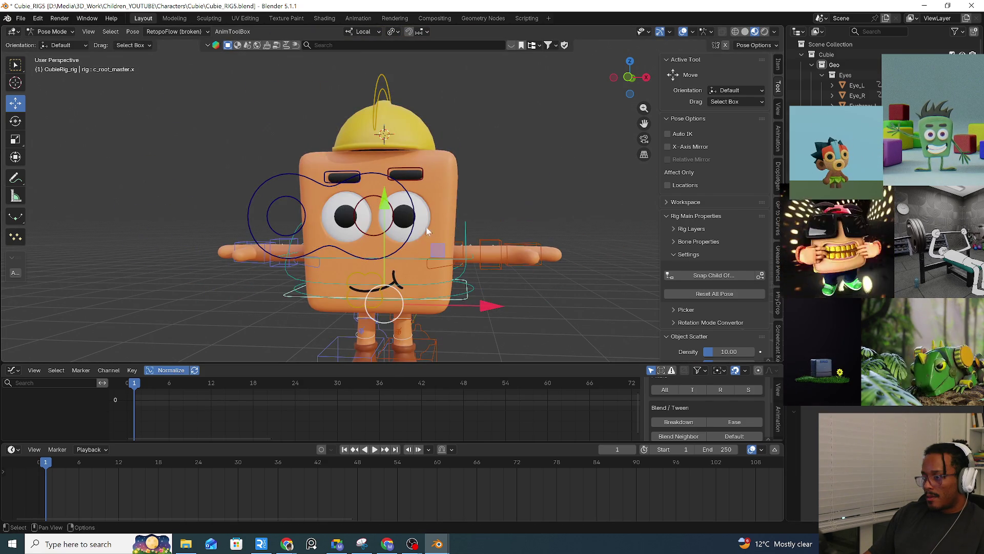
left_click(409, 250)
key("g")
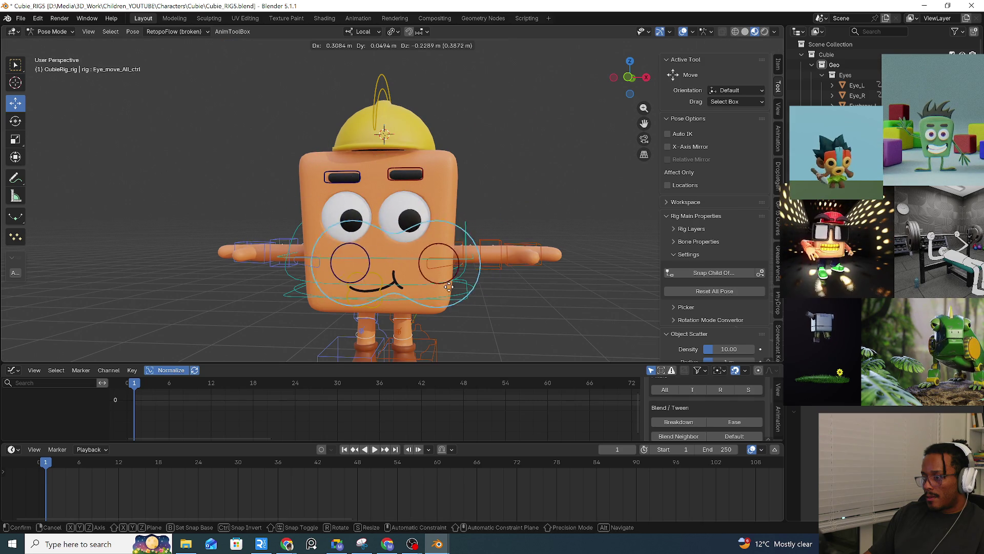
key("Escape")
left_click(444, 298)
key("g")
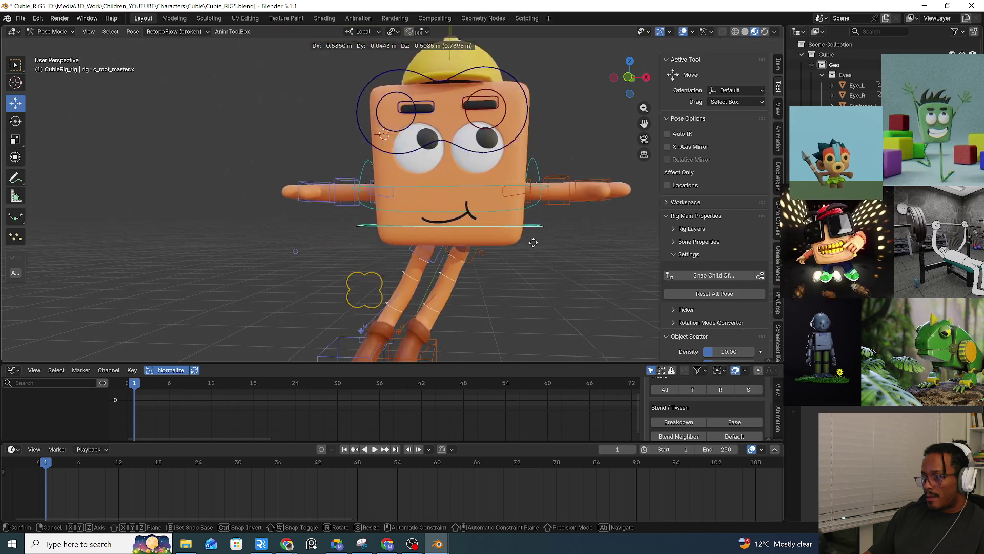
key("Escape")
left_click(394, 226)
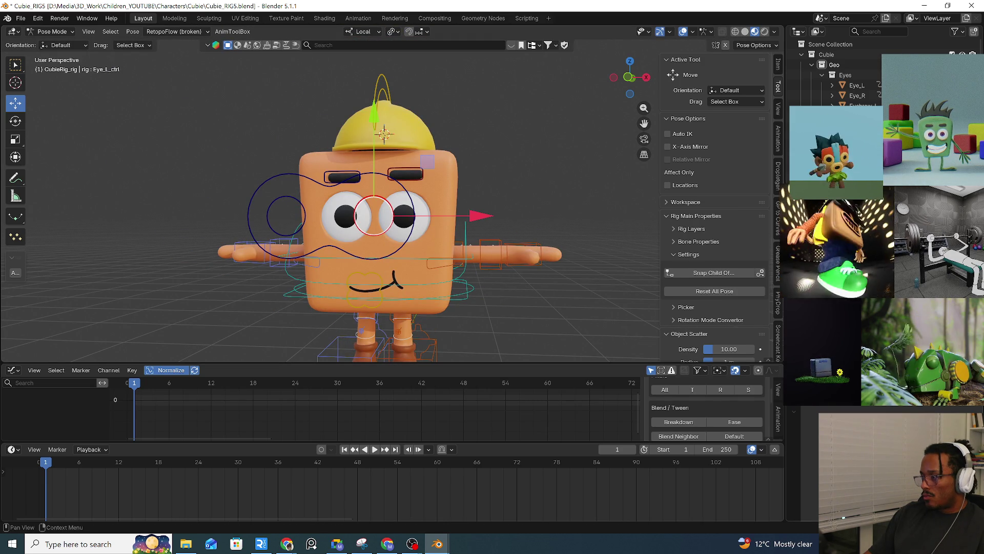
key("shift+ctrl+c")
key("Escape")
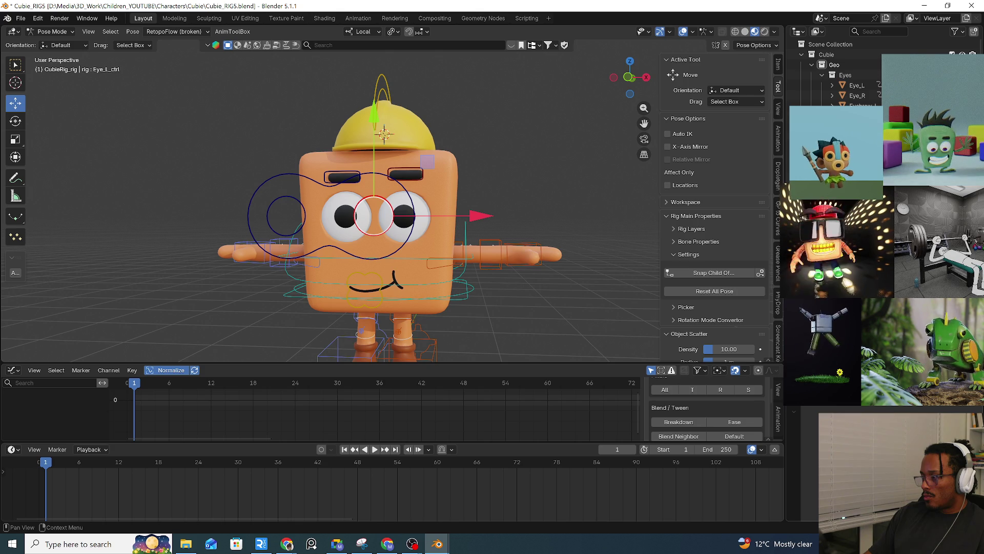
left_click(684, 273)
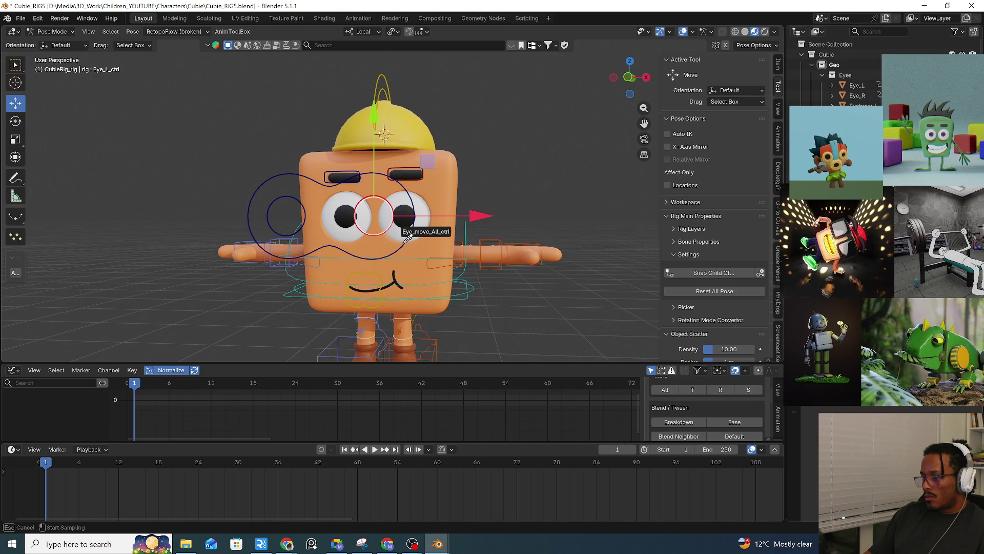
mouse_move(460, 299)
left_mouse_down()
mouse_move(528, 284)
mouse_move(547, 244)
left_mouse_up()
right_click(546, 244)
left_click(414, 241)
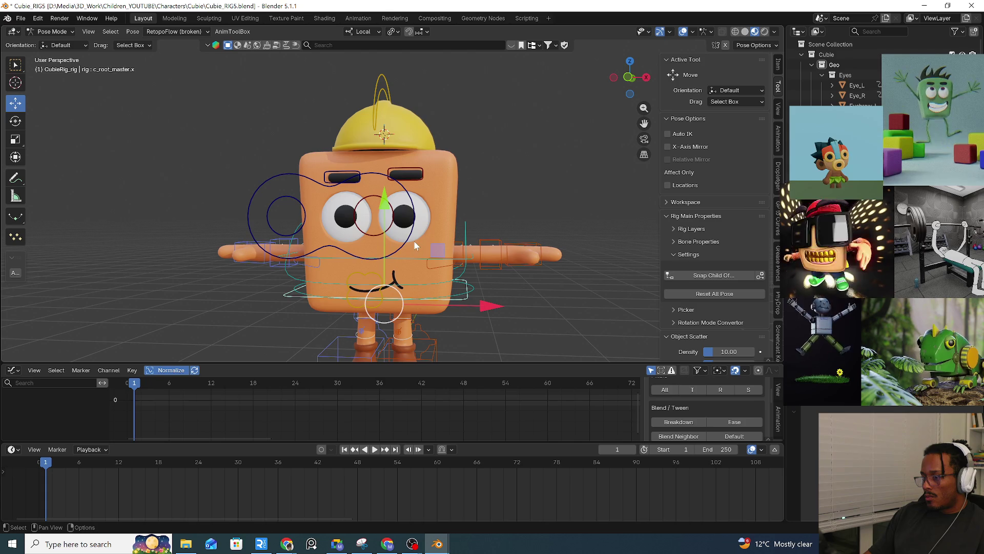
key("g")
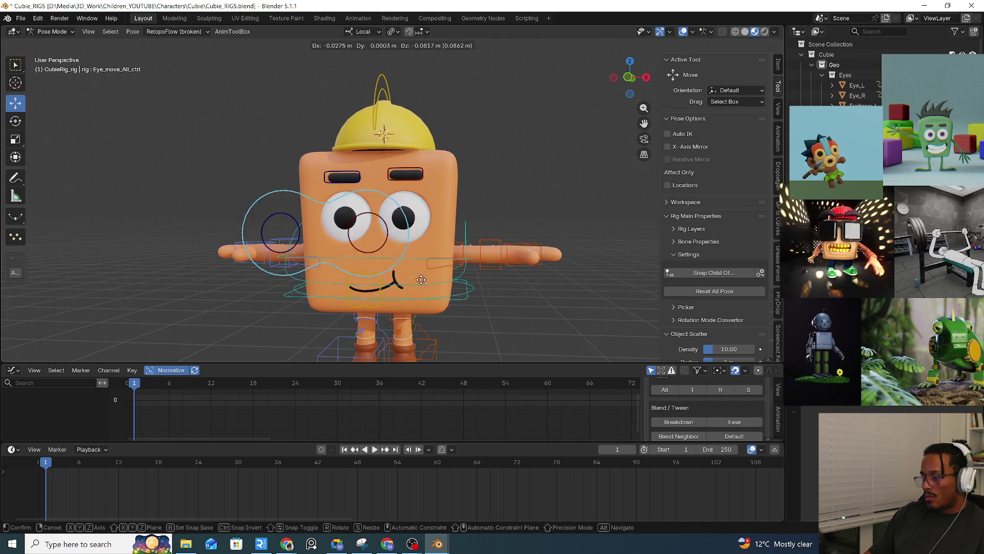
right_click(481, 286)
left_click(393, 216)
key("g")
right_click(483, 147)
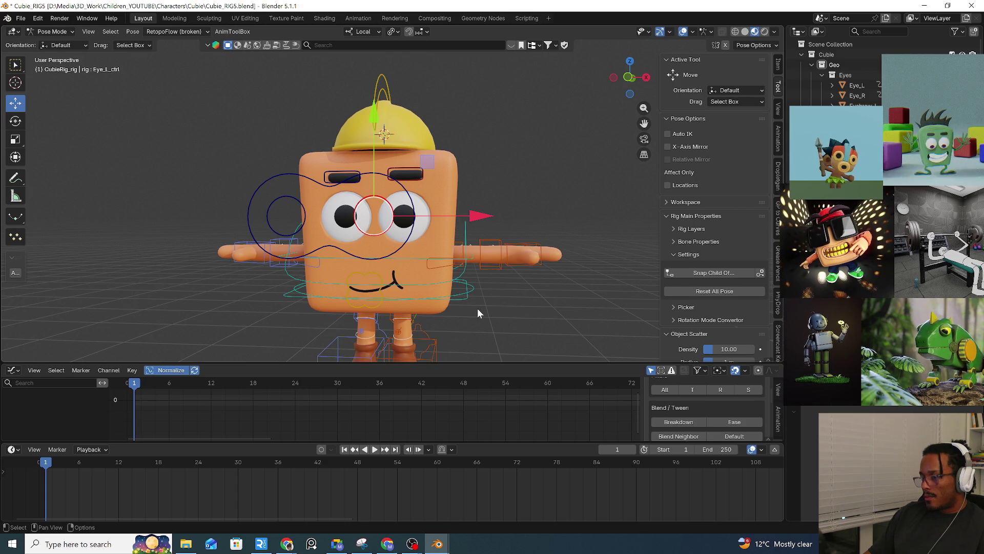
mouse_move(461, 299)
left_mouse_down()
mouse_move(513, 320)
mouse_move(522, 255)
mouse_move(369, 277)
mouse_move(354, 298)
mouse_move(528, 308)
left_mouse_up()
right_click(528, 308)
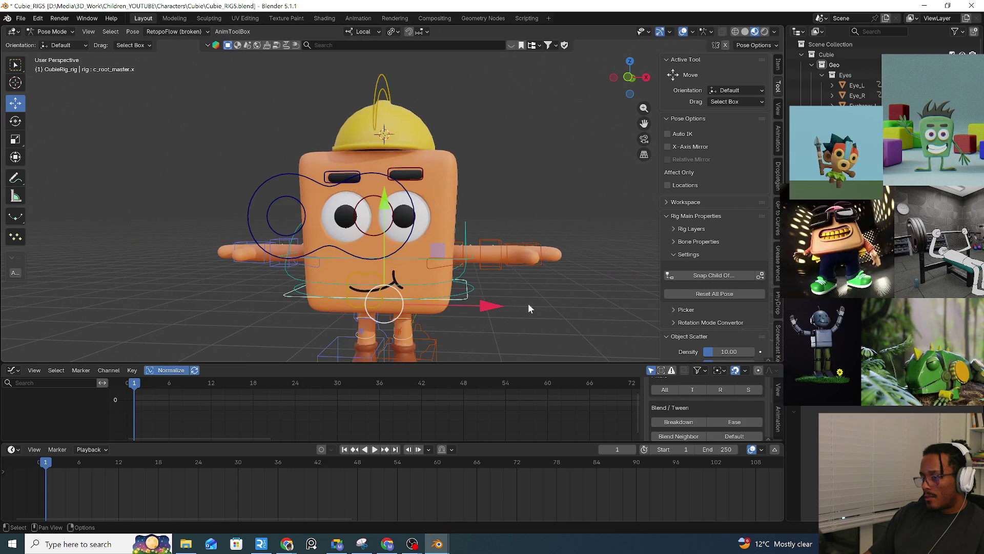
left_click(372, 235)
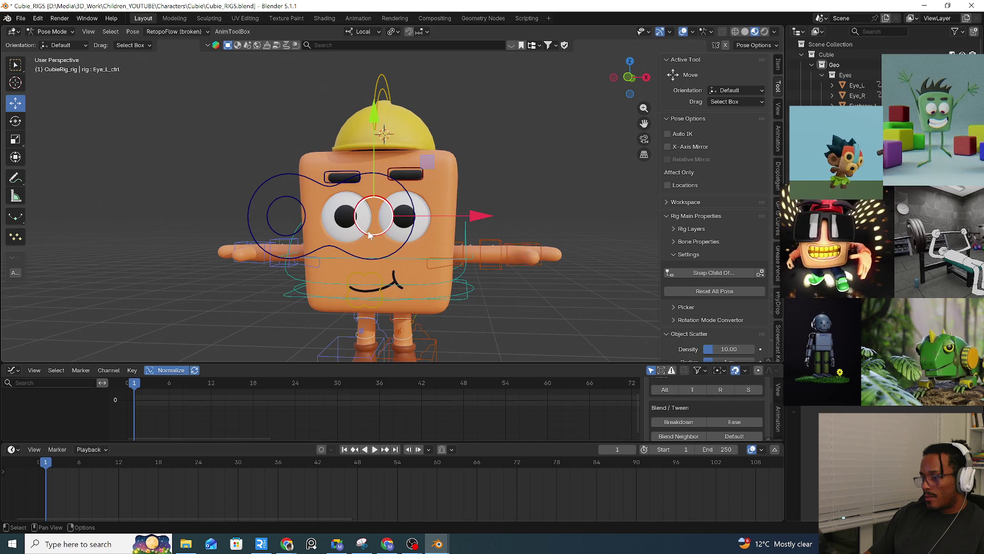
left_click(401, 246)
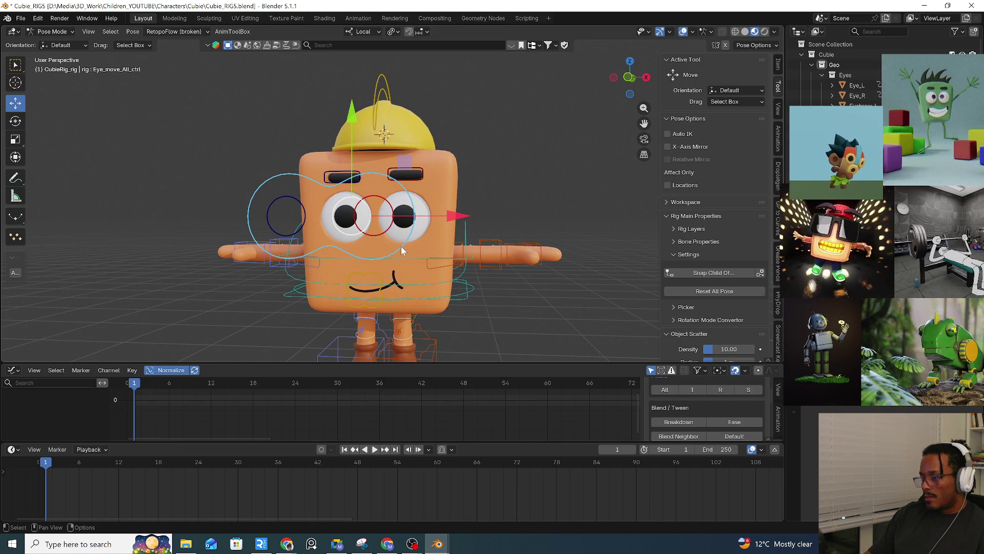
Try a first Ctrl+P parent, then test the root and main eye controls, cancelling both.
key("ctrl+p")
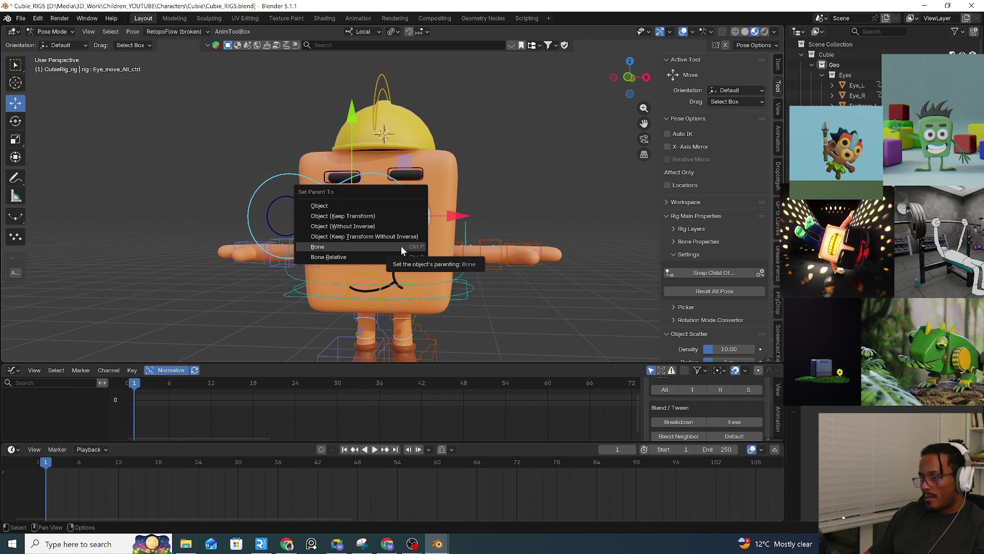
left_click(401, 246)
left_click(461, 298)
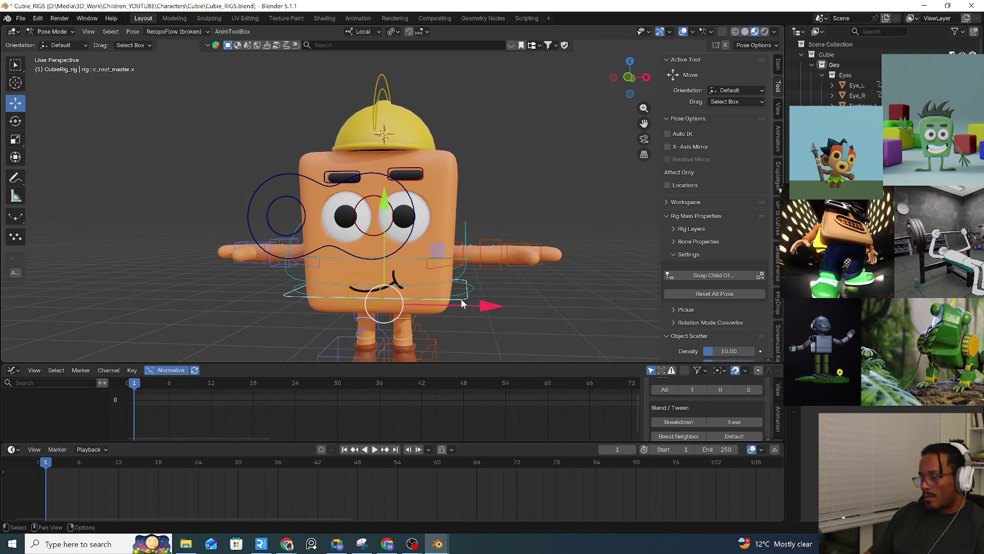
key("r")
key("Escape")
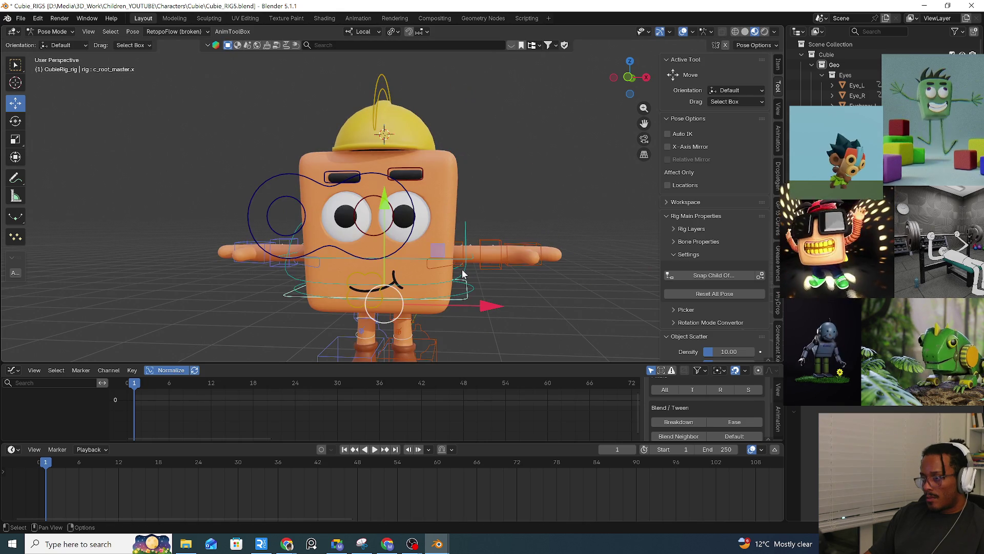
left_click(357, 231)
key("g")
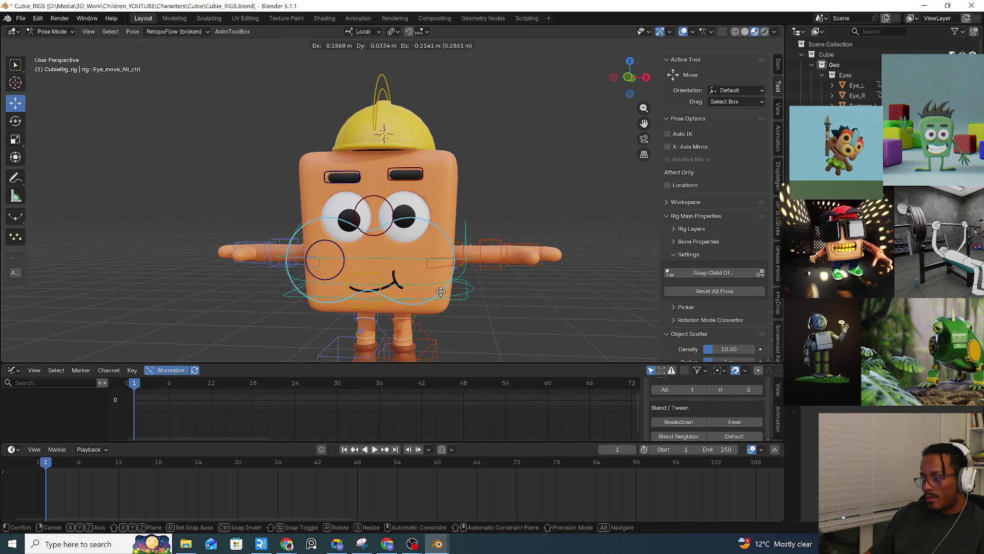
key("Escape")
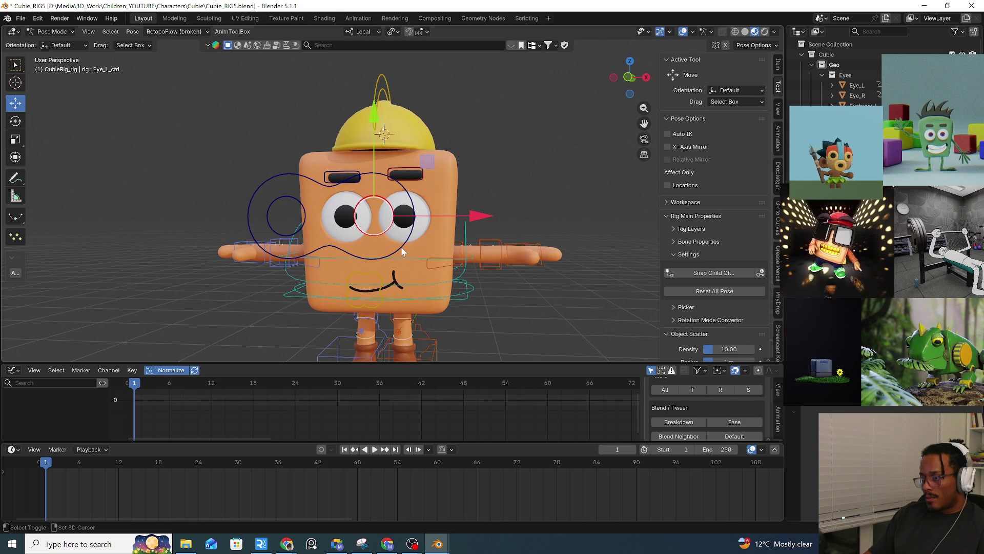
Parent the eye bone to Eye_move_All_ctrl without connecting, undoing the Connected attempt.
key("ctrl+p")
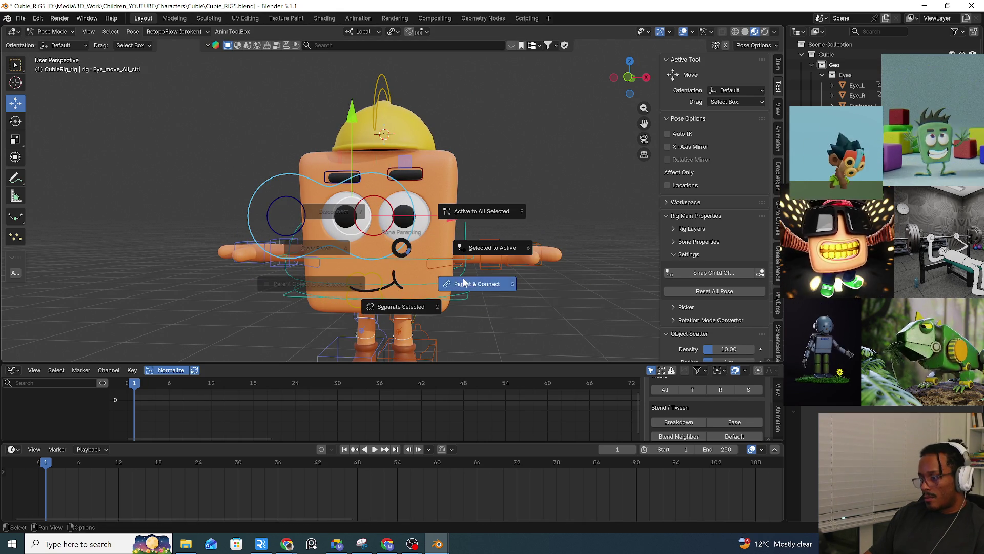
left_click(464, 283)
key("ctrl+z")
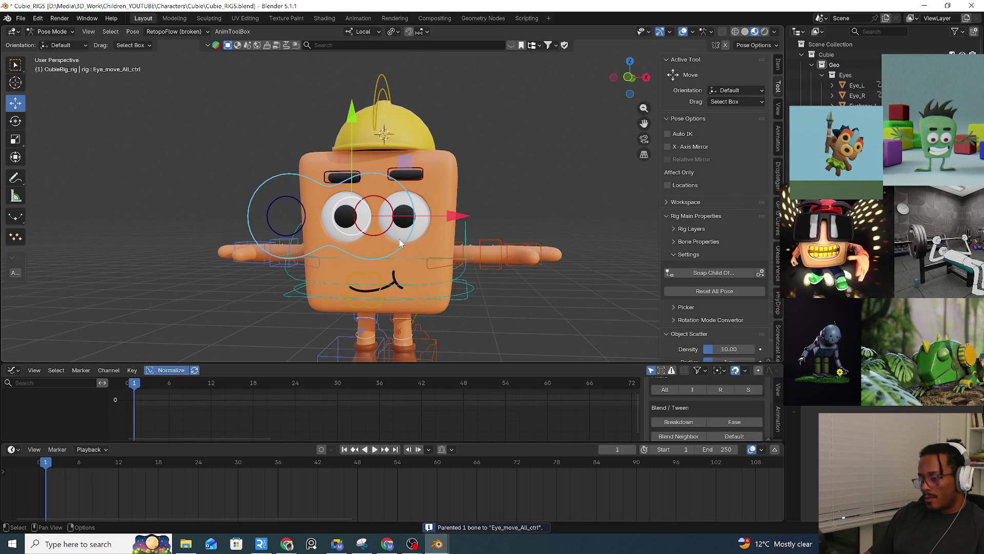
key("ctrl+p")
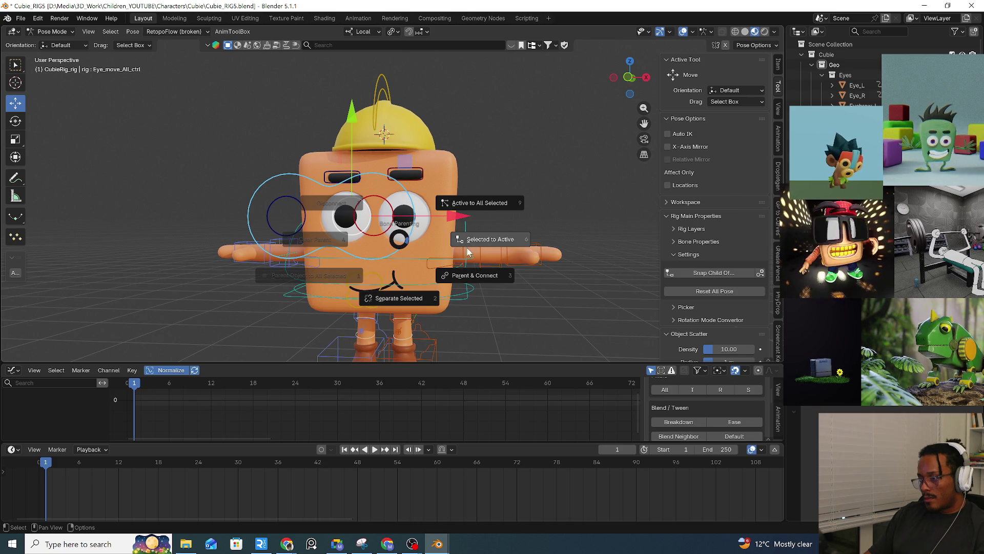
left_click(491, 240)
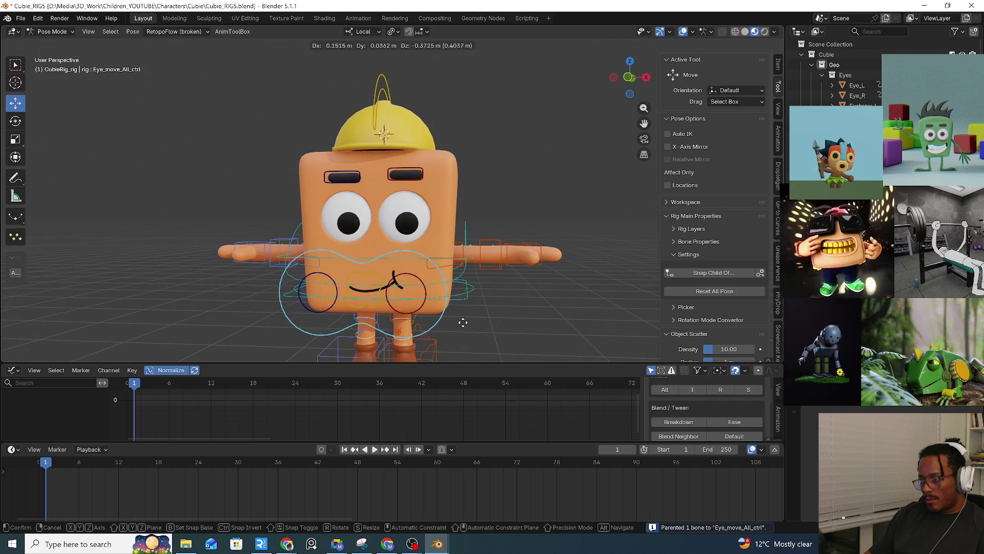
Test-move the root control twice, cancelling each so the character returns to rest.
left_click(456, 300)
key("g")
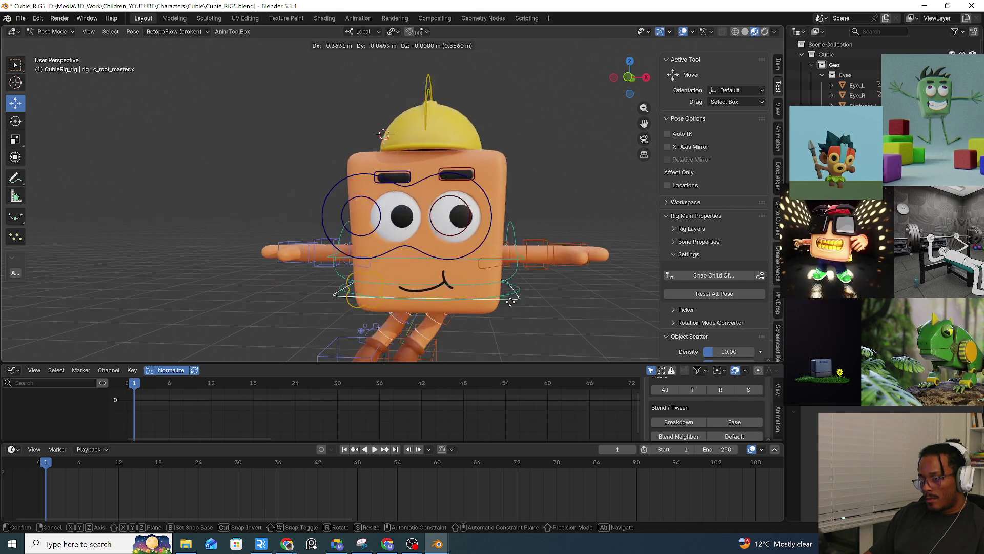
right_click(591, 314)
key("ctrl+z")
key("ctrl+z")
key("ctrl+z")
key("ctrl+z")
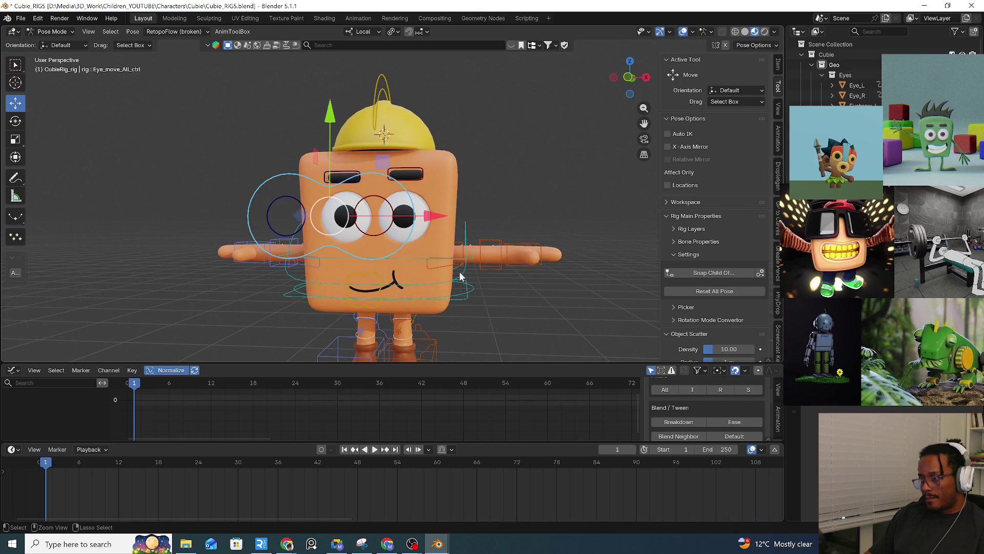
left_click(462, 301)
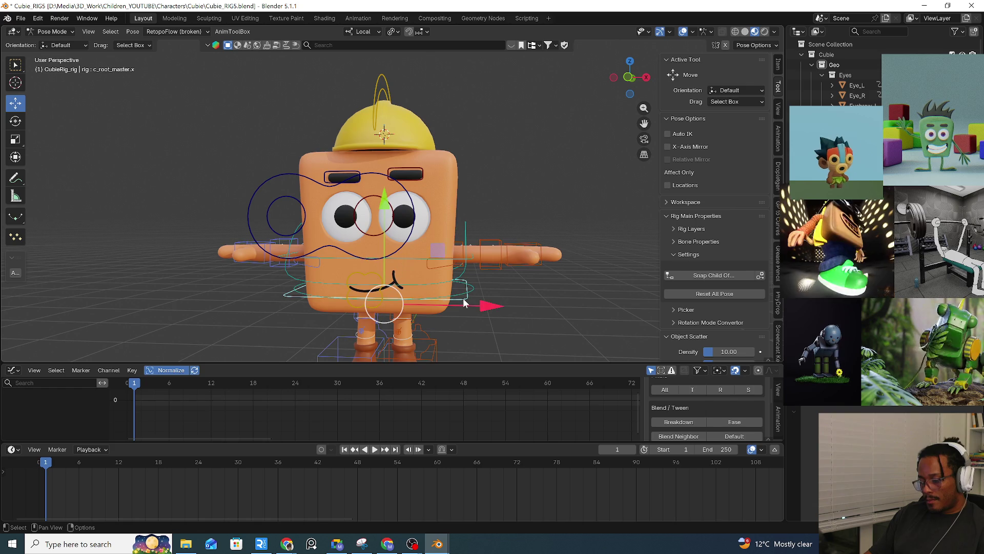
key("g")
key("Escape")
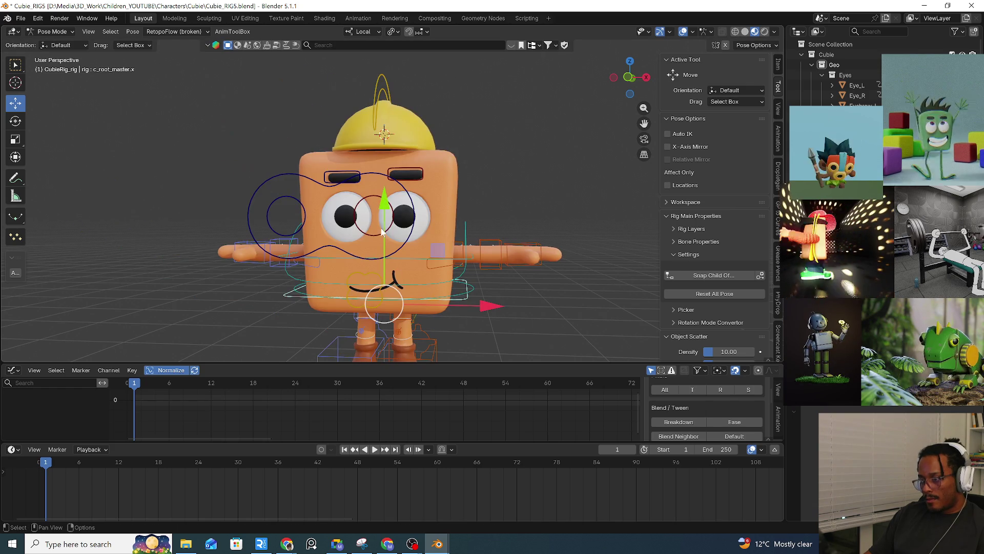
left_click(388, 234)
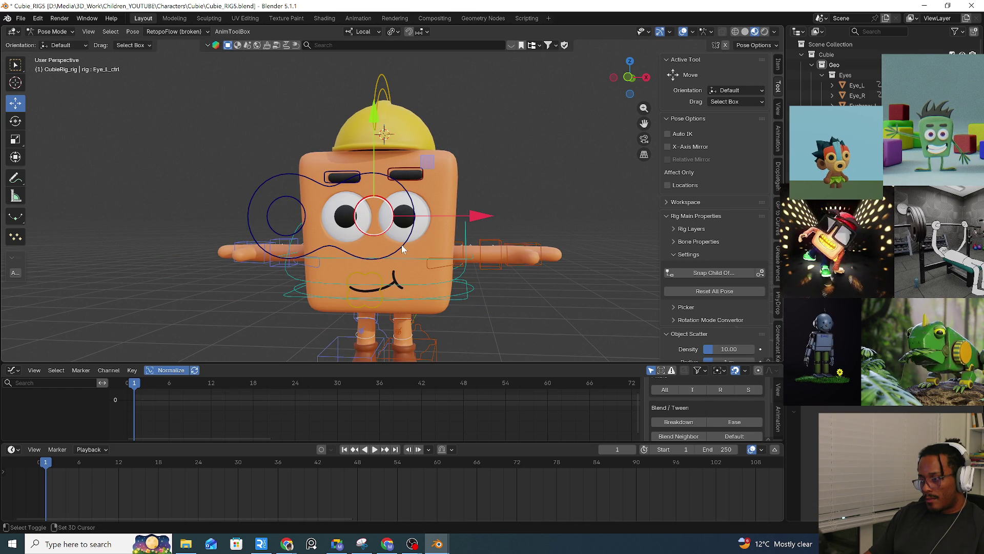
Try parenting with Keep Transform on the main eye control, then undo it.
left_click(401, 244)
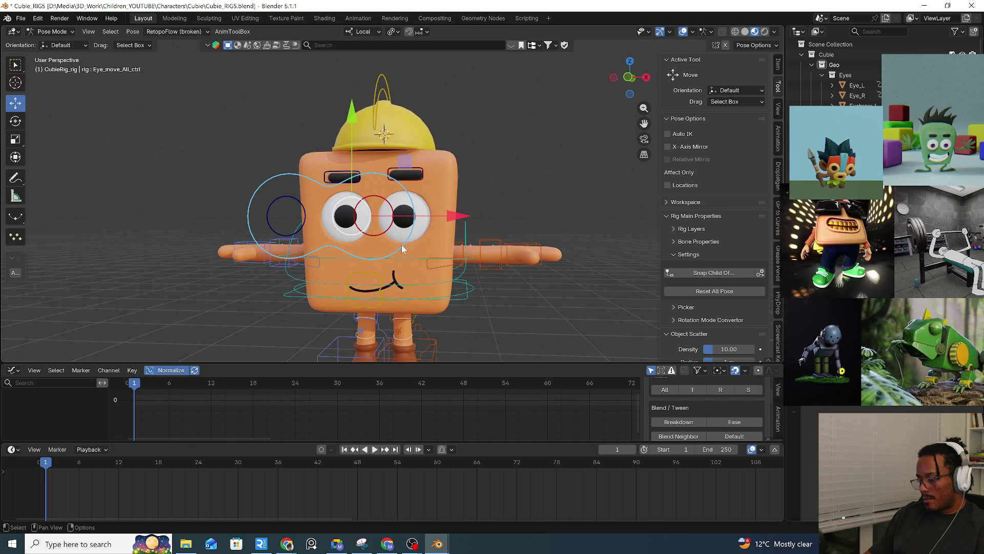
key("ctrl+p")
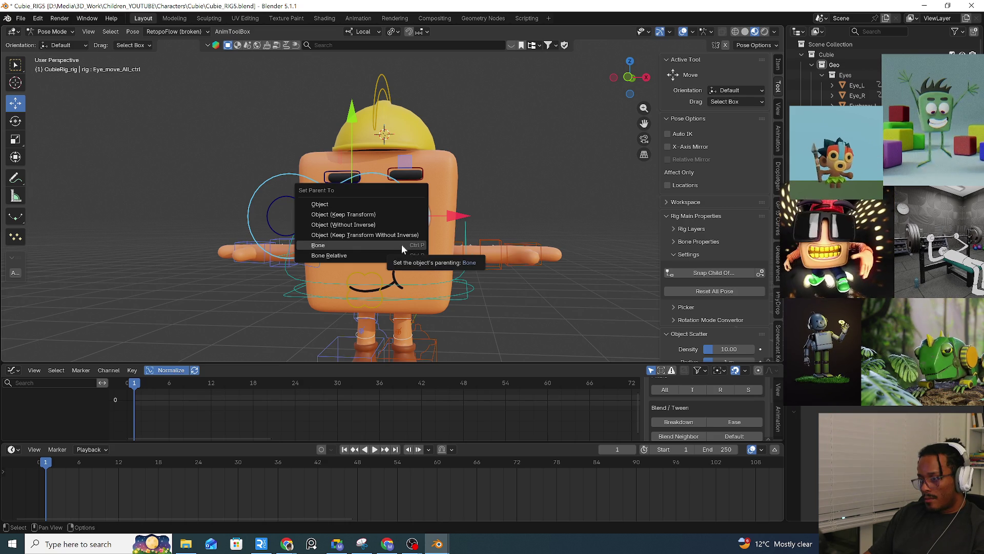
left_click(373, 216)
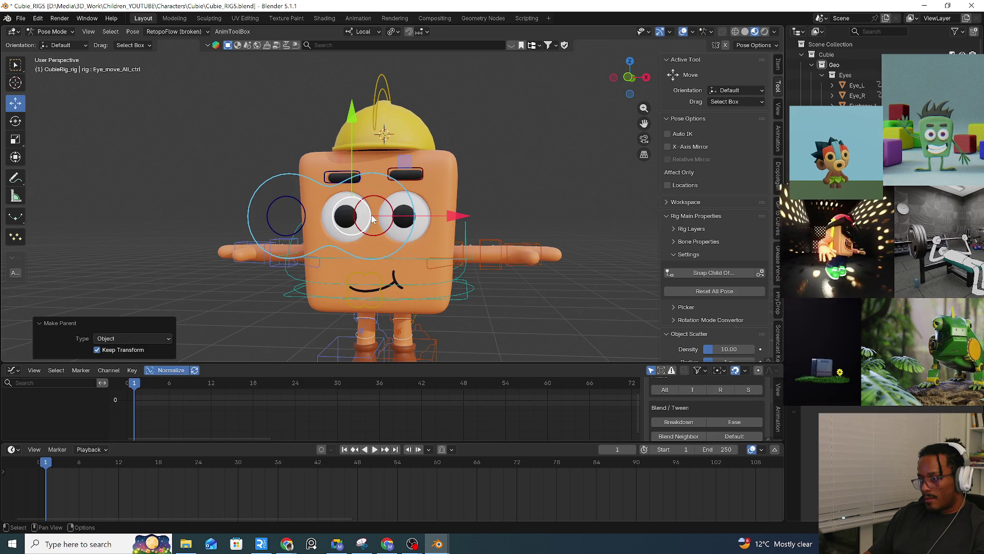
key("ctrl+z")
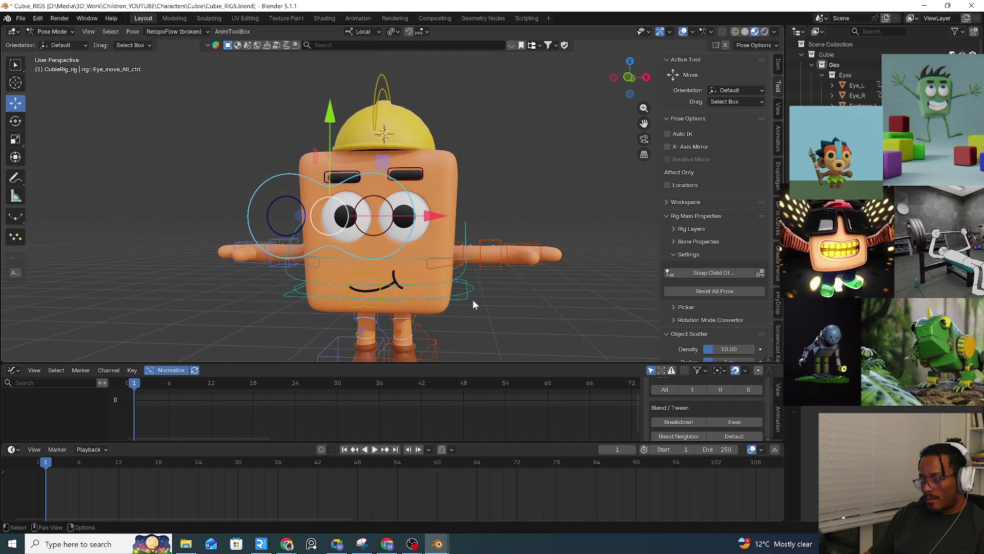
Test-move the root control and the left eye control, cancelling each move.
left_click(465, 302)
left_click_drag(463, 302, 526, 311)
right_click(527, 311)
left_click_drag(357, 216, 466, 238)
right_click(466, 238)
Select the left and main eye controls and try the Alt+P and Ctrl+P parenting options.
left_click(386, 247)
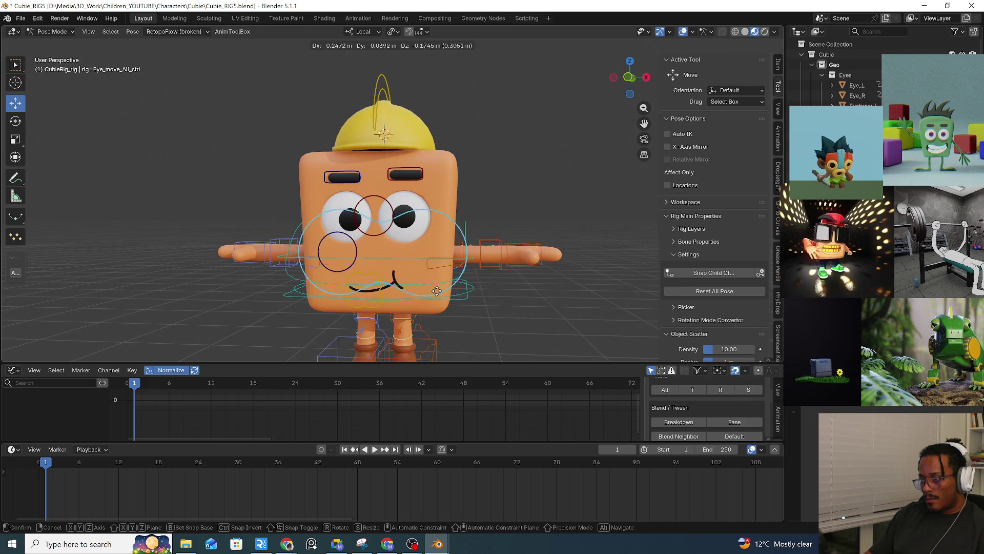
left_click(384, 232)
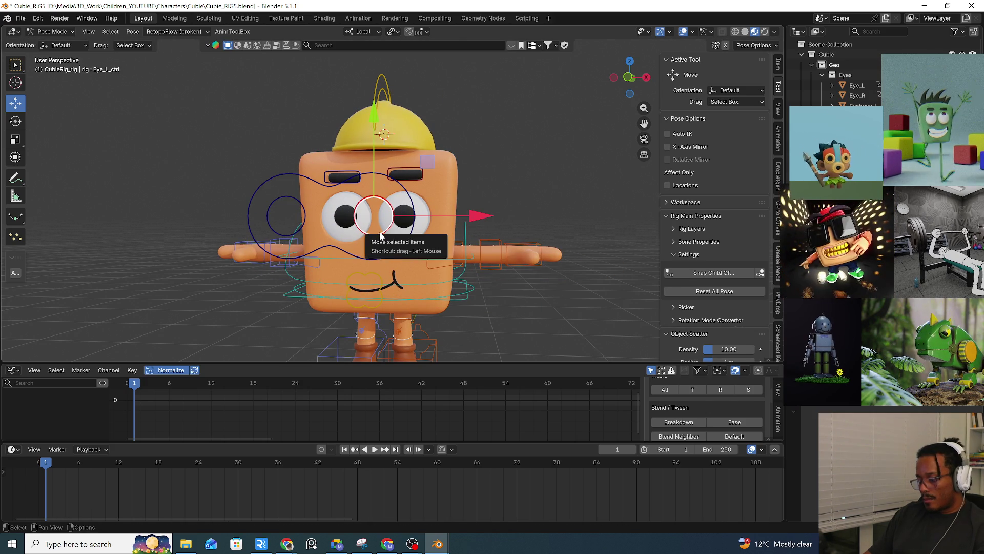
left_click(396, 251)
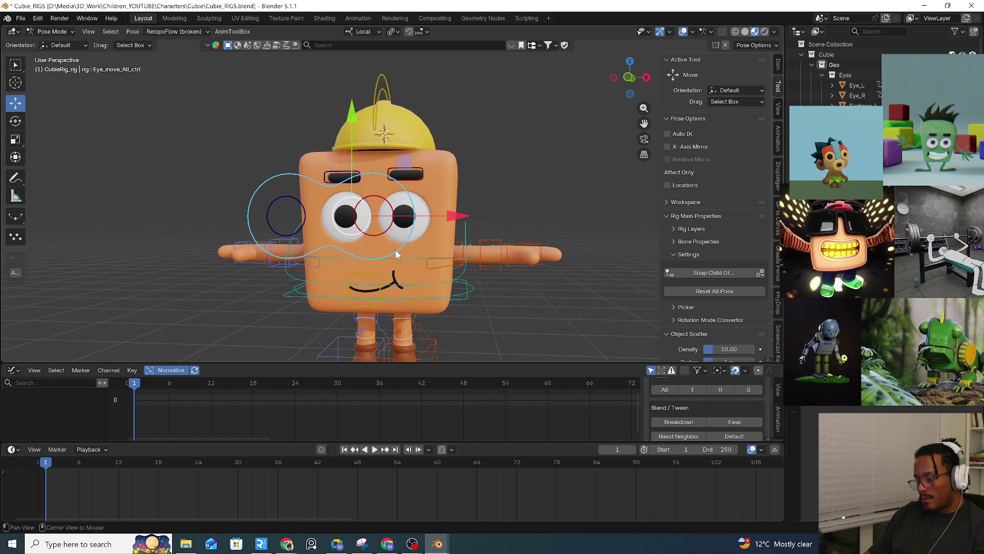
key("alt+p")
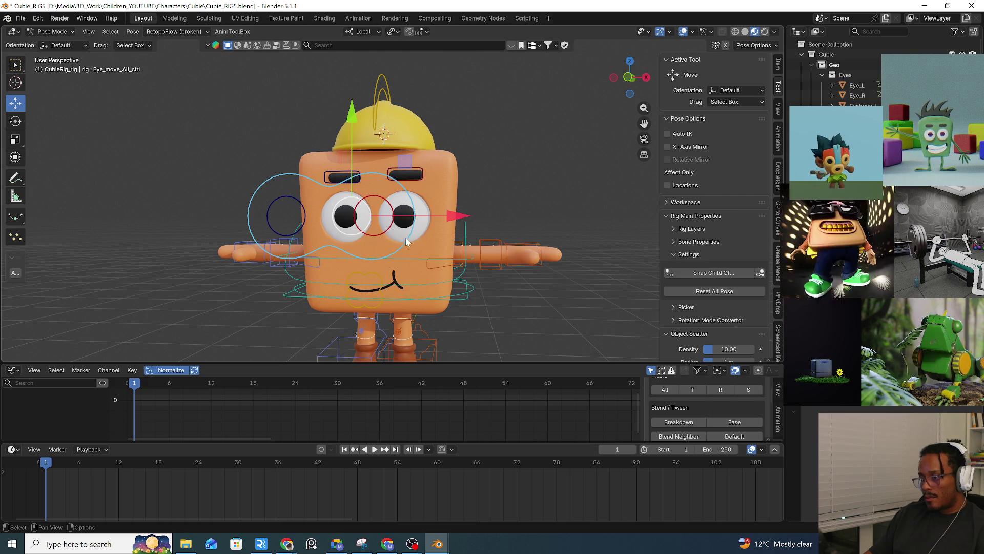
left_click(376, 234)
left_click(403, 247)
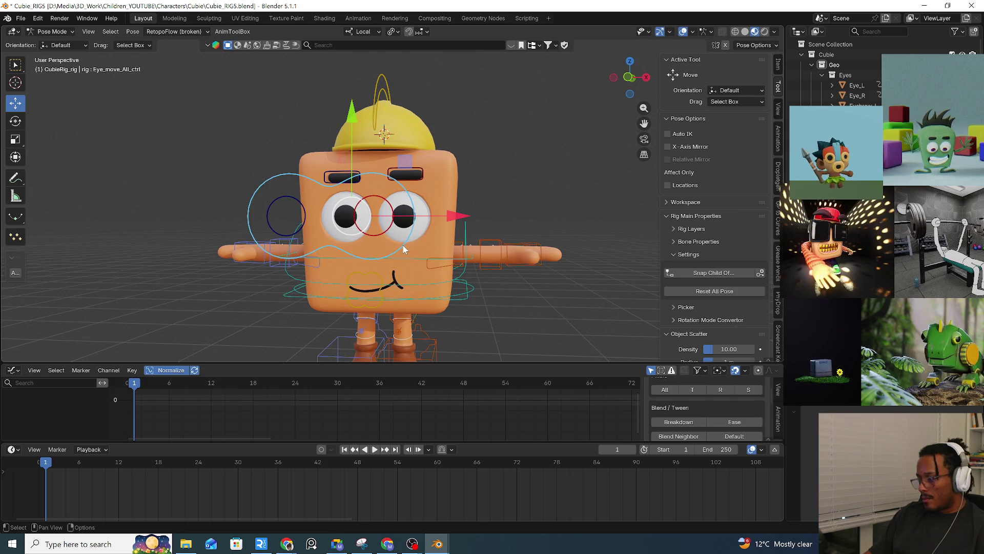
key("alt+p")
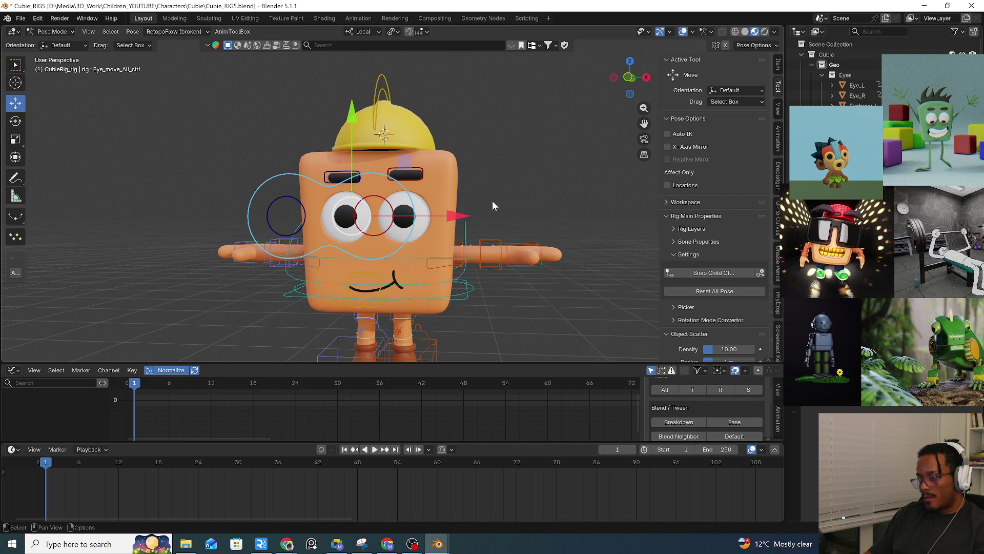
key("ctrl+p")
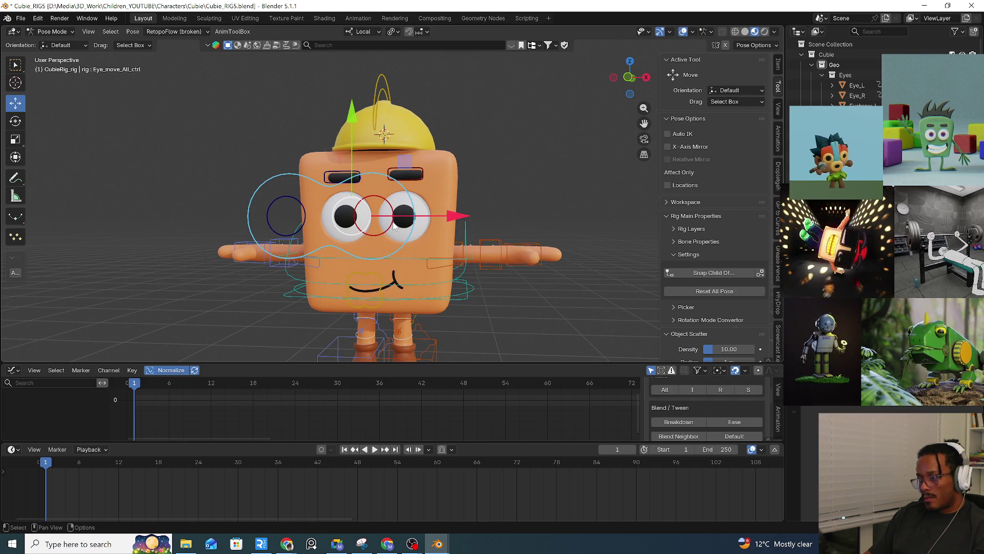
Retry parenting with the main eye control active, undo it, and reselect the left eye control.
left_click(387, 234)
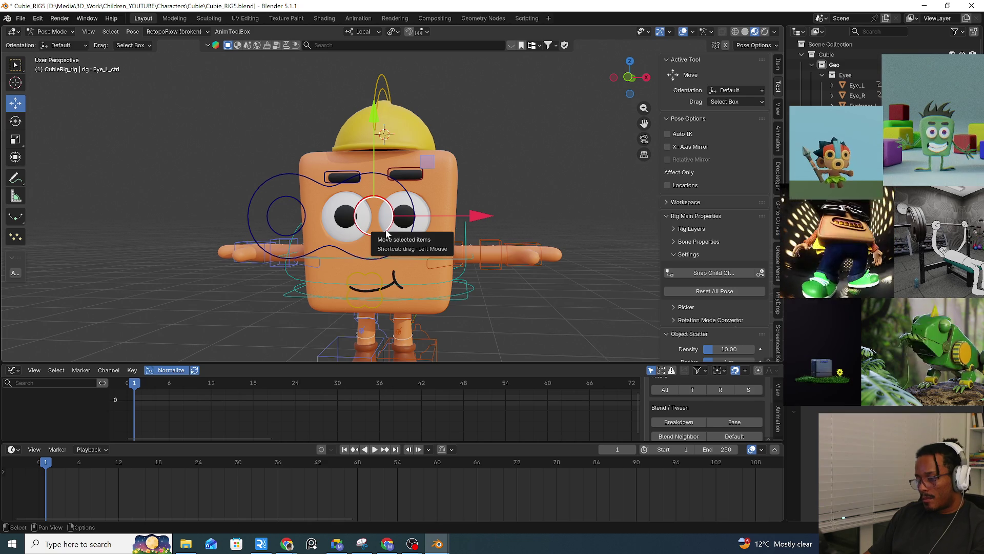
left_click(395, 255, "shift")
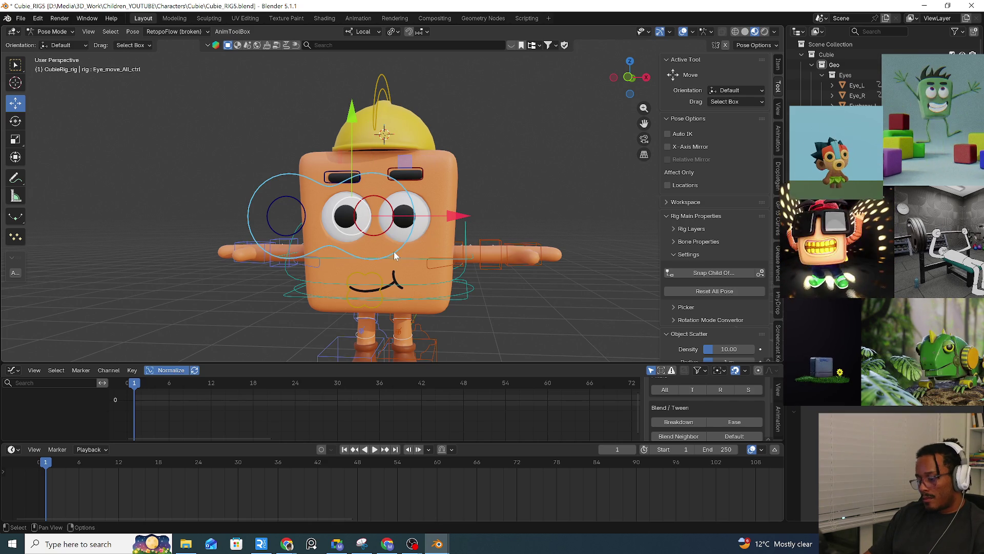
key("alt+p")
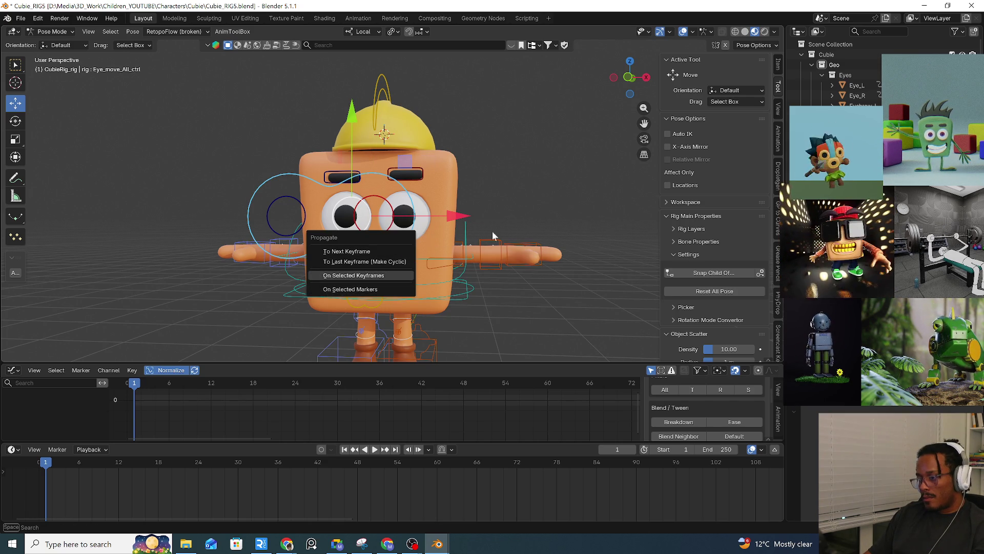
key("ctrl+p")
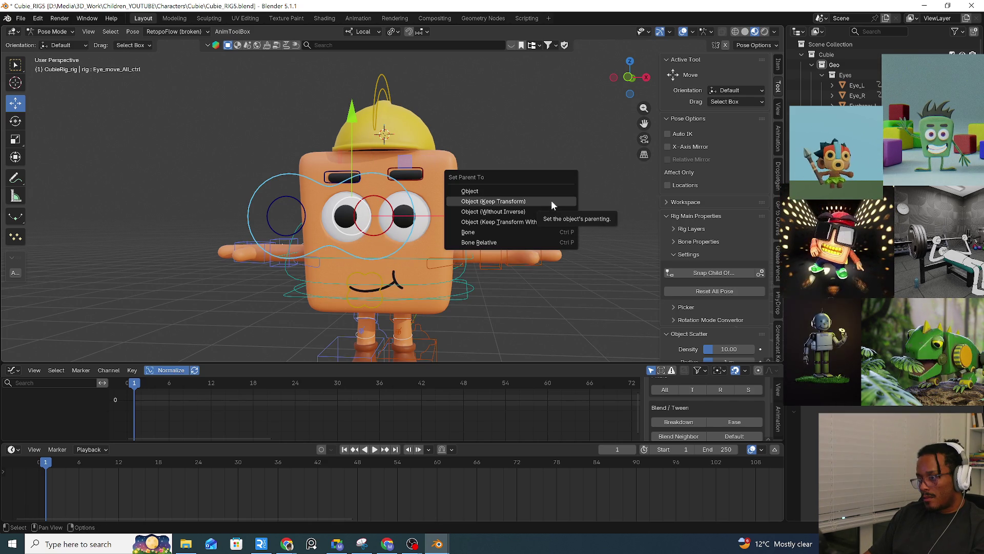
key("ctrl+z")
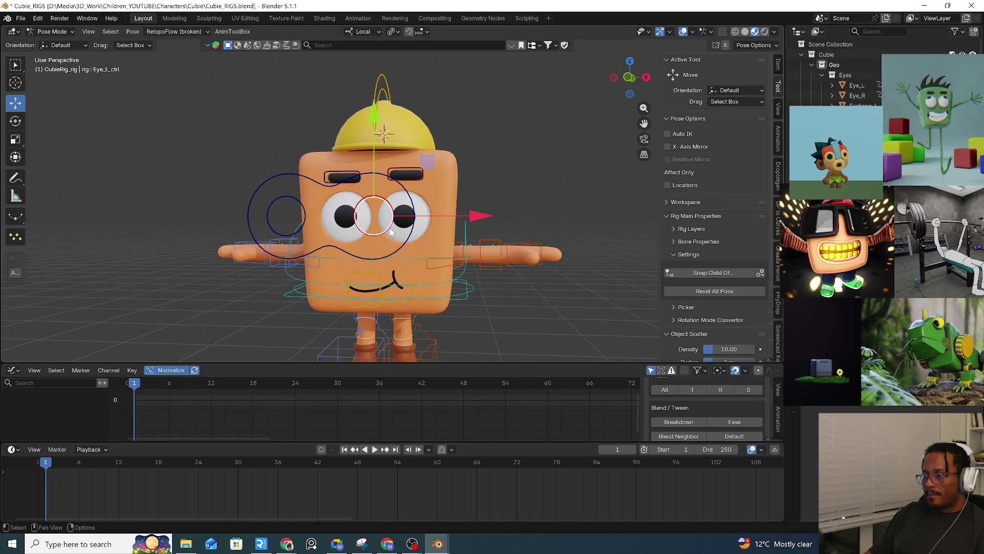
key("ctrl+z")
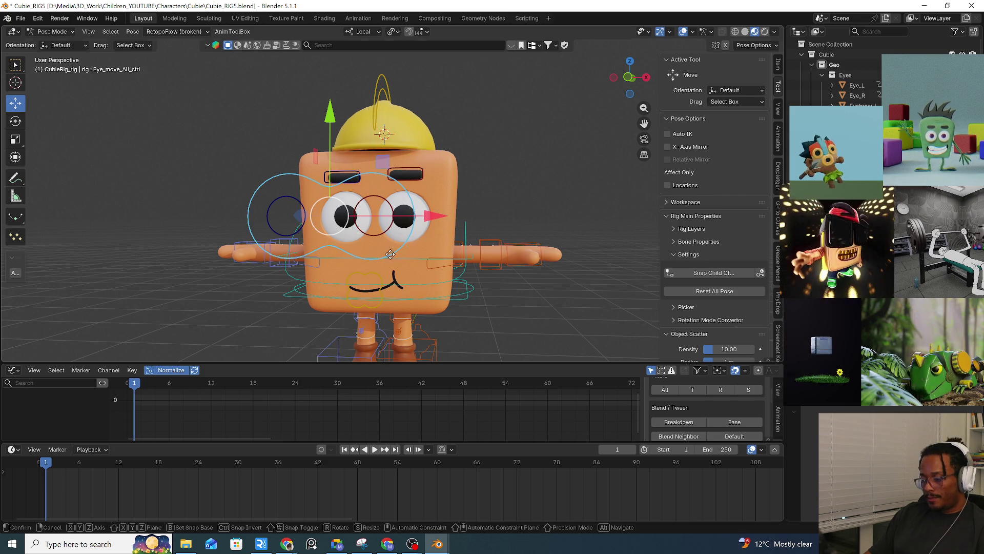
left_click(388, 234)
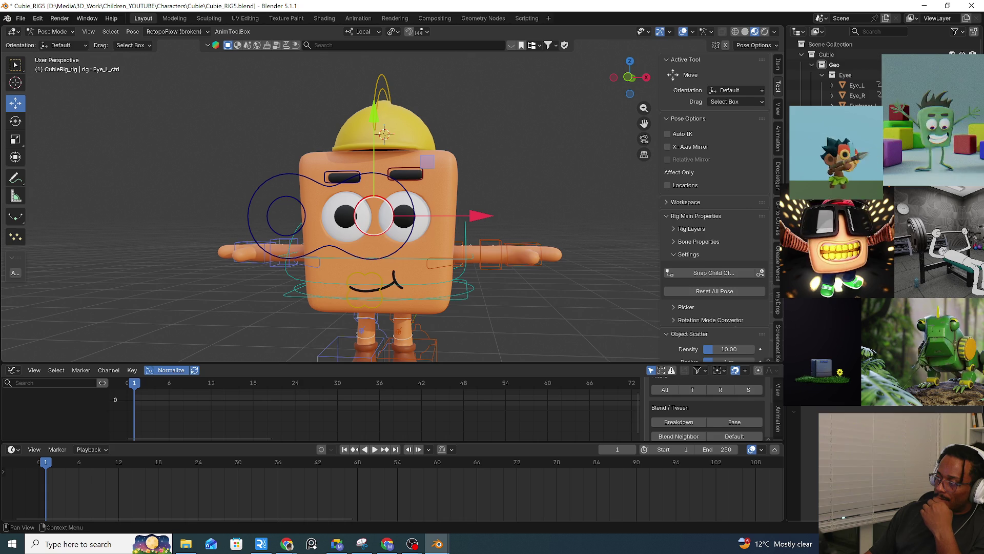
Dismiss the bone constraint list, then test-move the root control and cancel.
key("ctrl+shift+c")
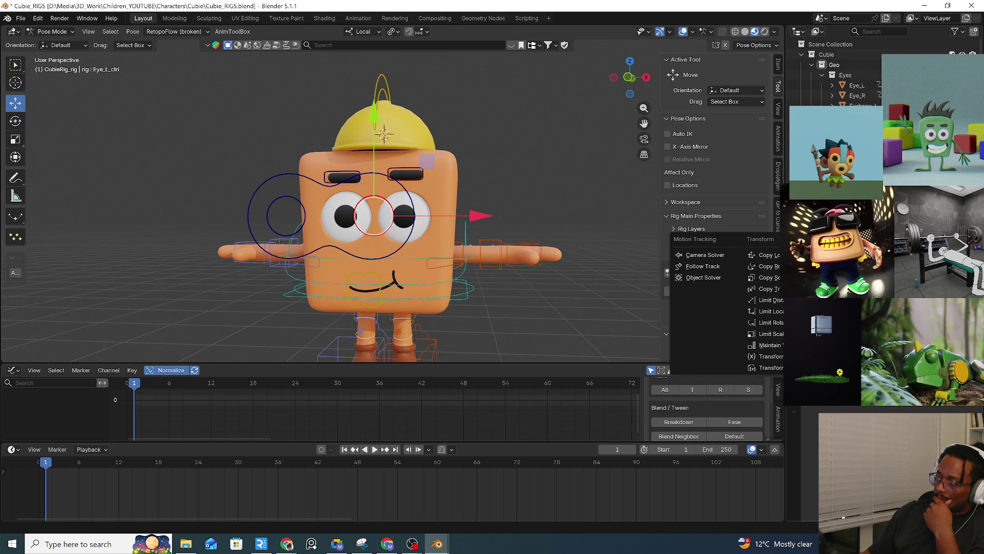
key("Escape")
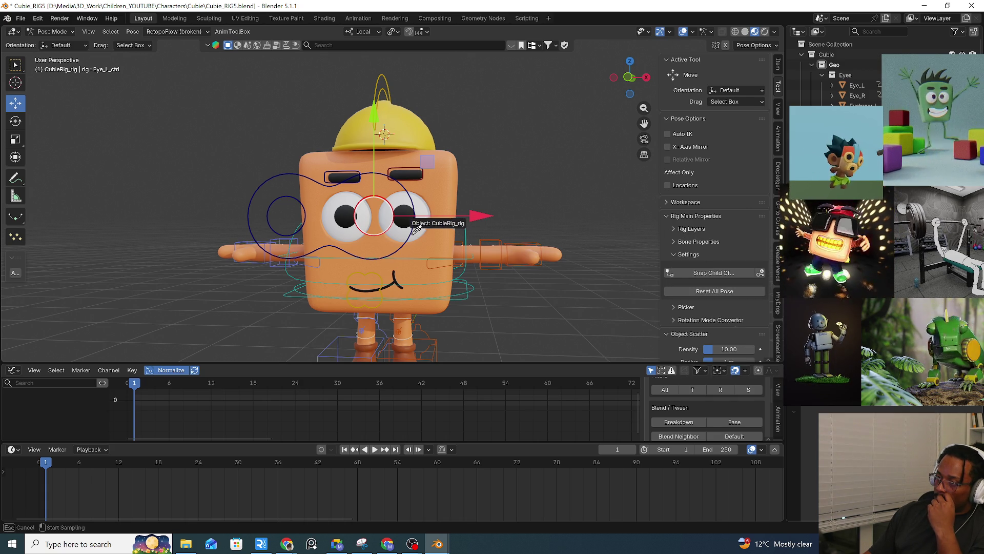
left_click(466, 297)
key("g")
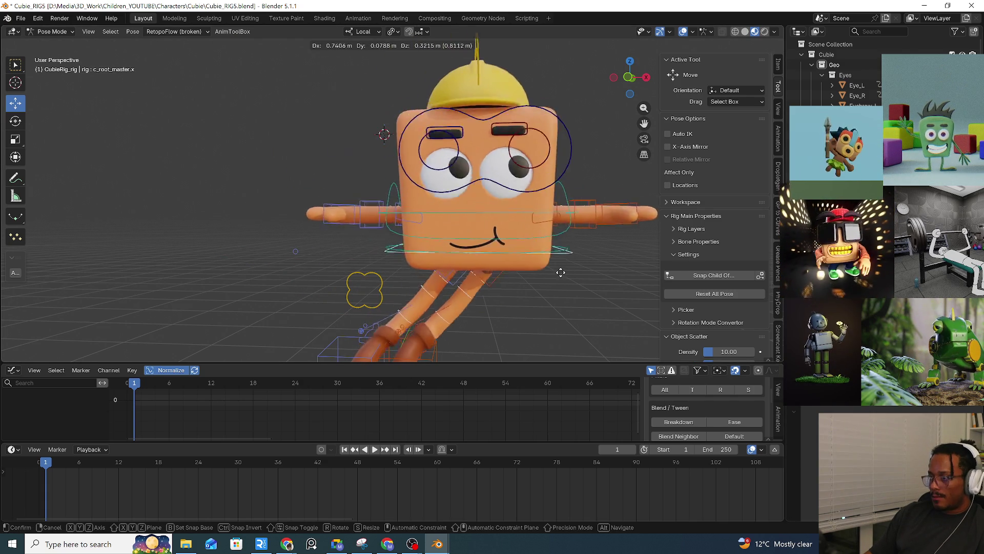
right_click(506, 326)
Test the eye controls, spine rotation and root move, cancelling each back to rest.
left_click(402, 251)
key("g")
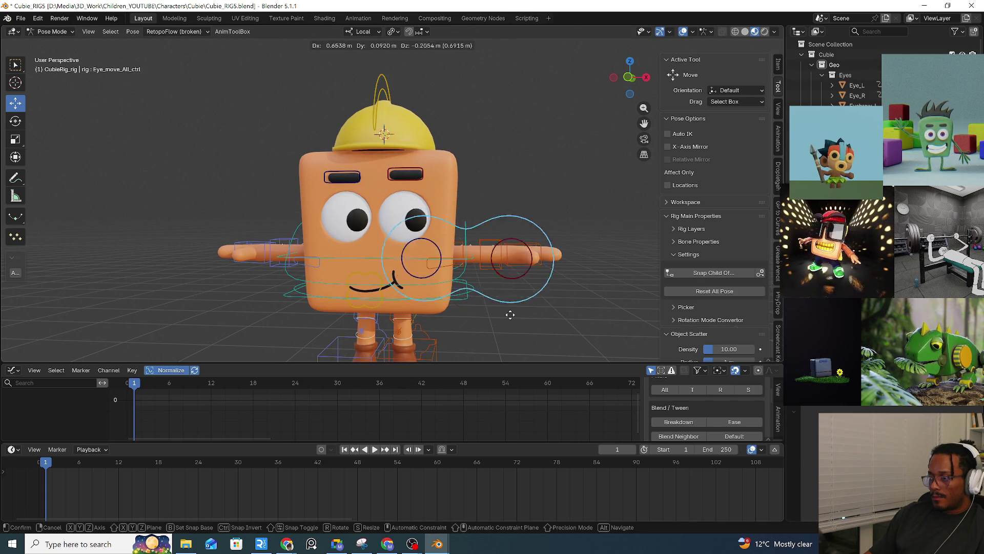
right_click(463, 296)
left_click(463, 296)
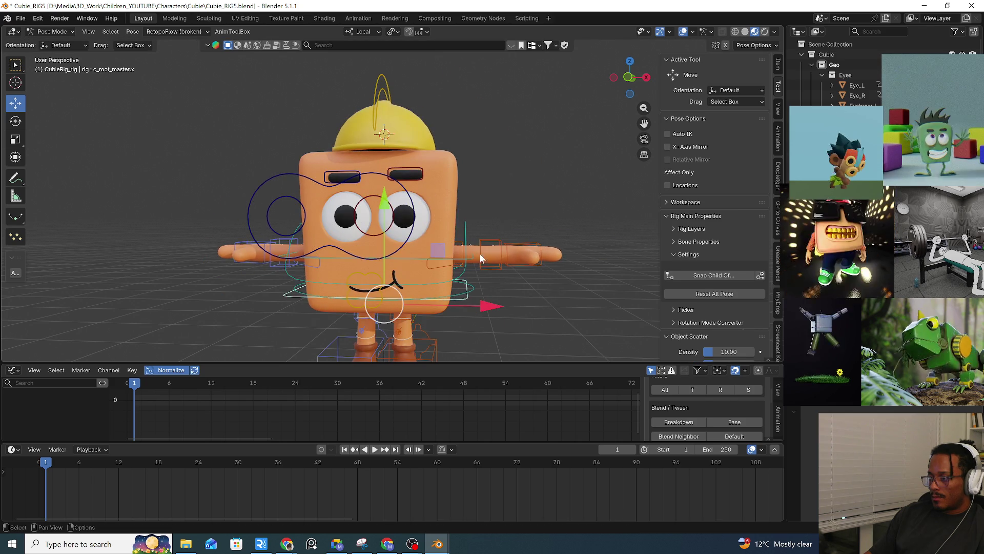
left_click(466, 225)
key("r")
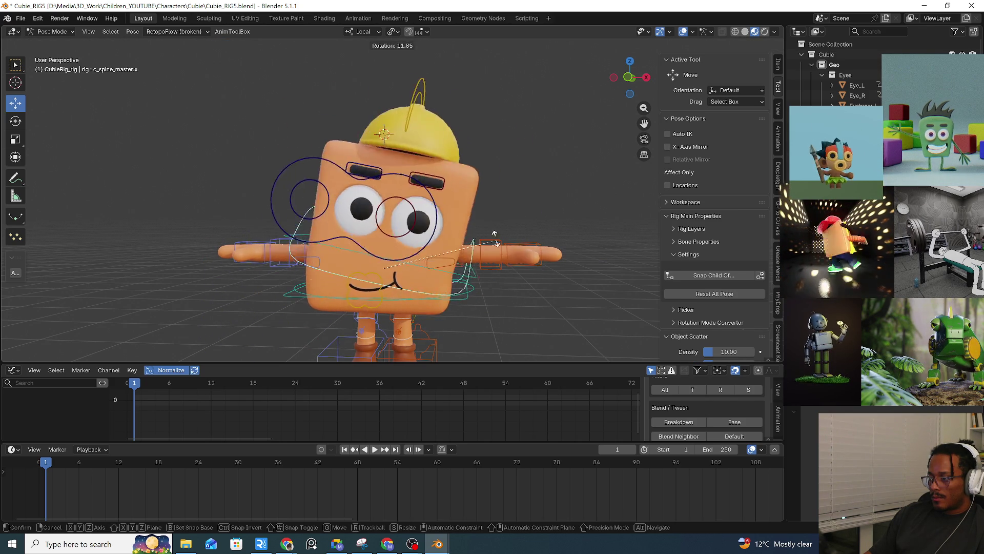
right_click(406, 260)
left_click(465, 299)
key("g")
right_click(508, 253)
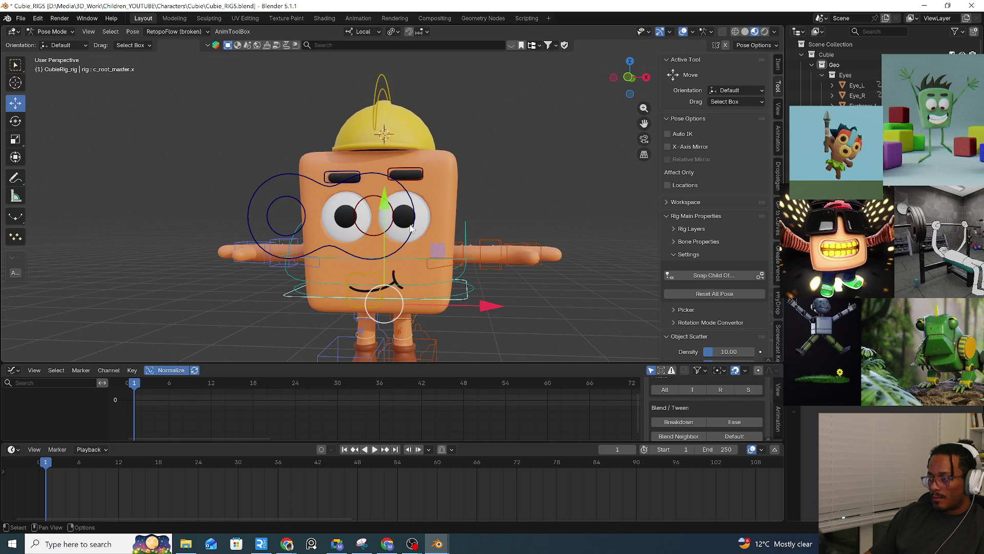
Switch to Object Mode, select Eye_L and the rig, then return to Pose Mode.
left_click(54, 31)
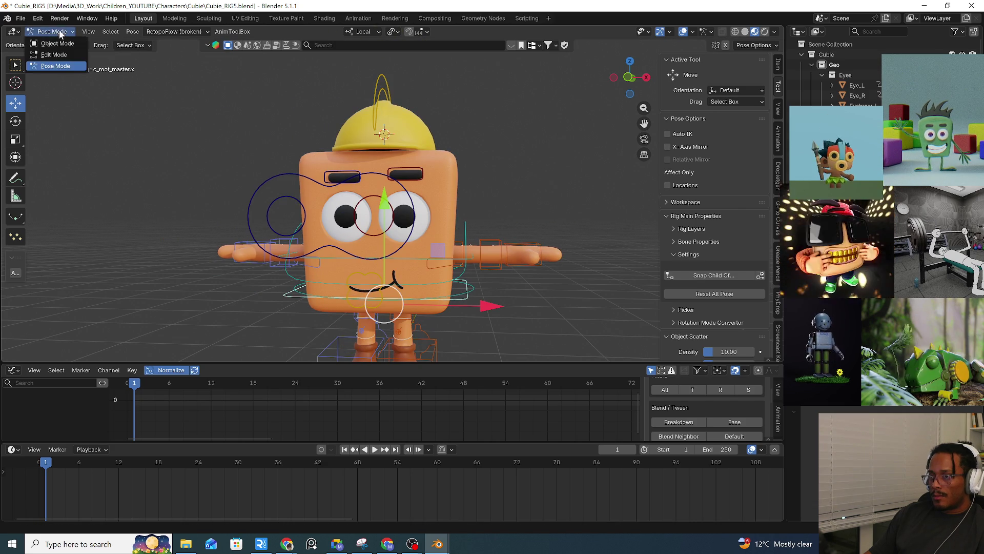
left_click(58, 42)
left_click(423, 220)
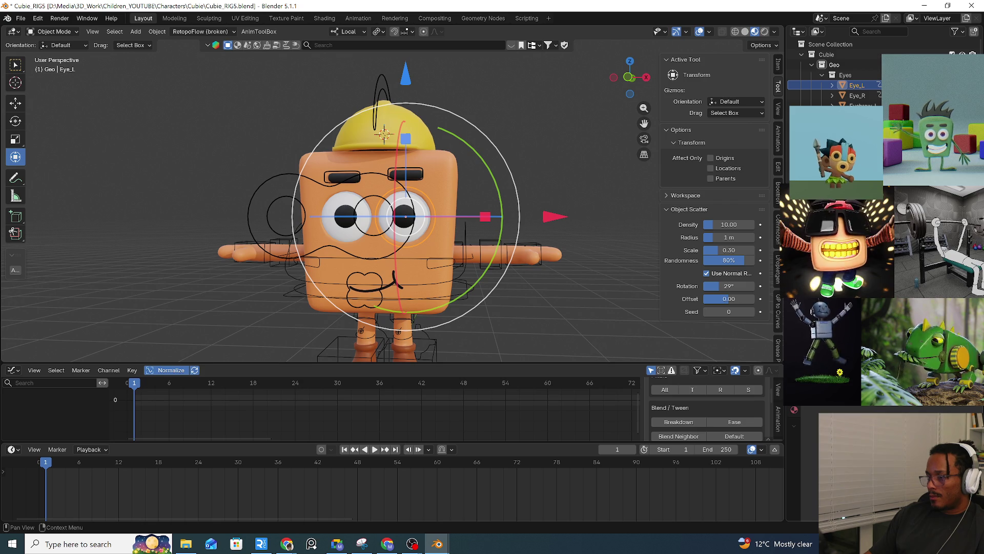
left_click(460, 299)
key("ctrl+Tab")
left_click(458, 363)
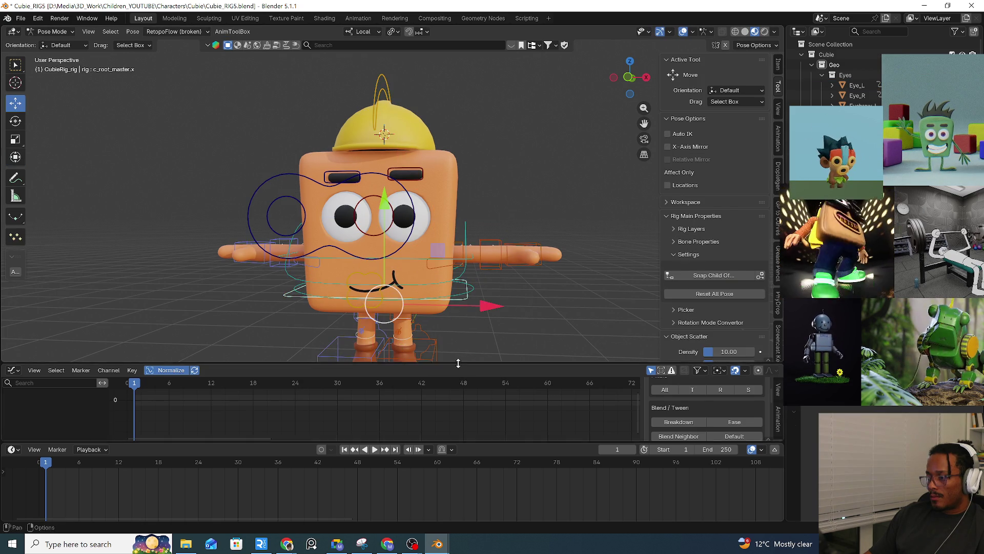
Test-move the whole rig and both eye controls again, cancelling each move.
key("g")
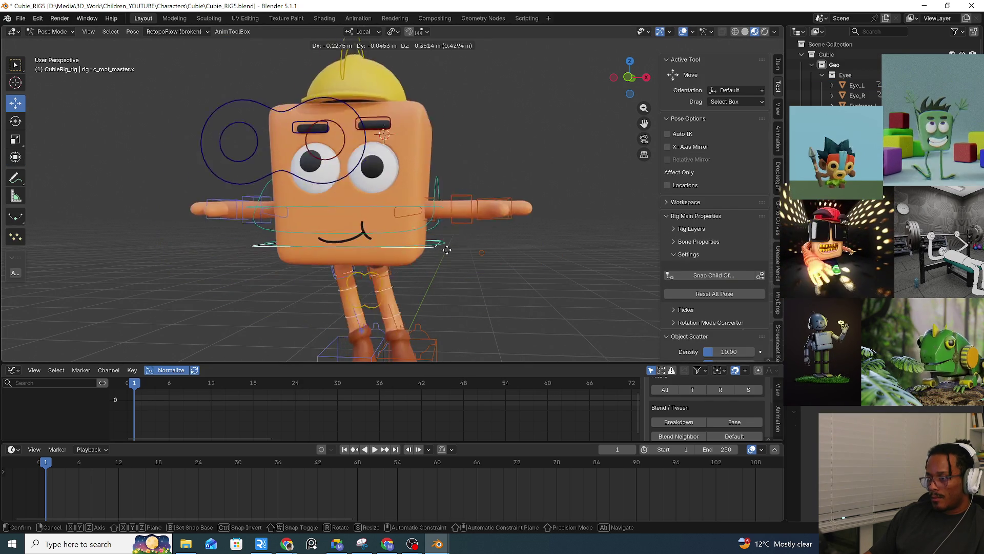
right_click(423, 238)
left_click(390, 229)
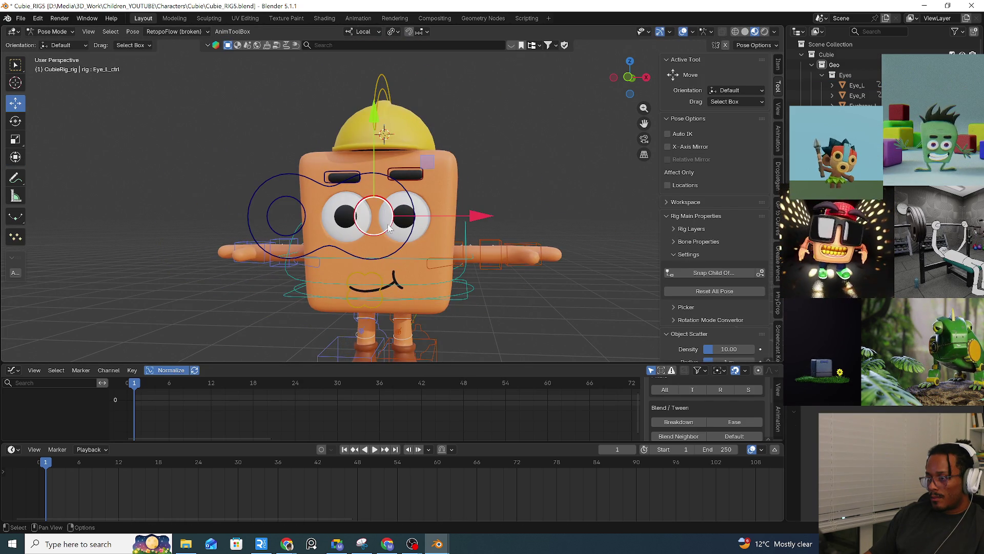
left_click(403, 249)
key("g")
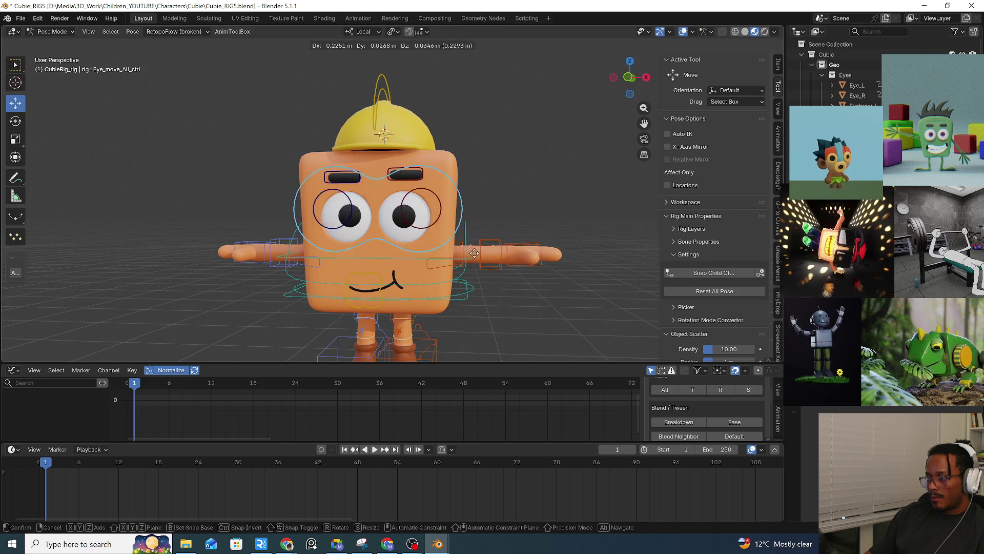
right_click(471, 316)
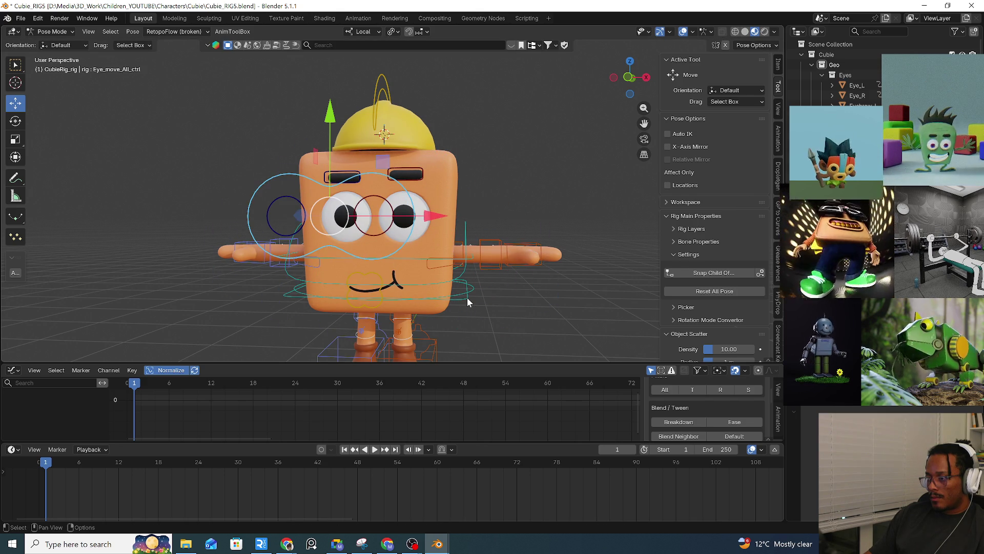
left_click(467, 297)
key("g")
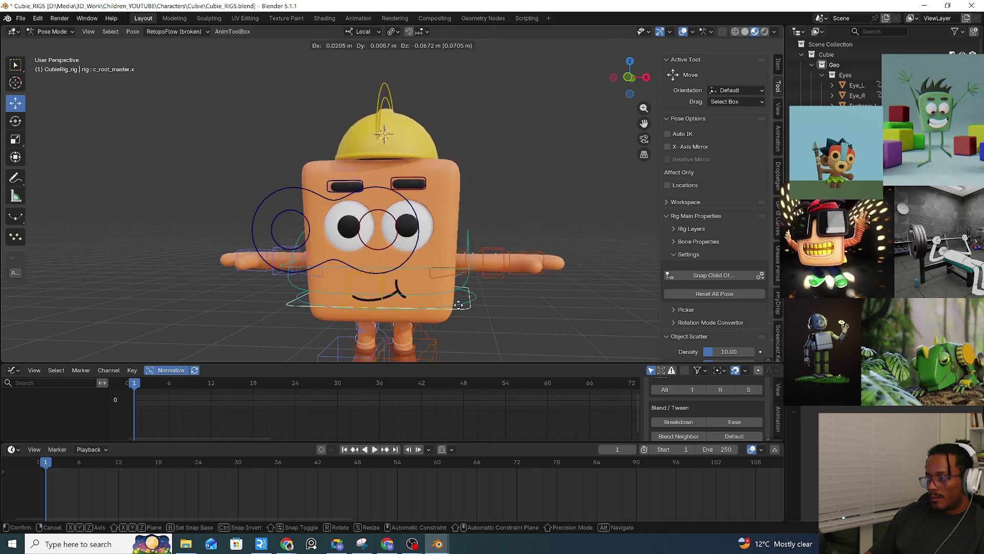
right_click(520, 287)
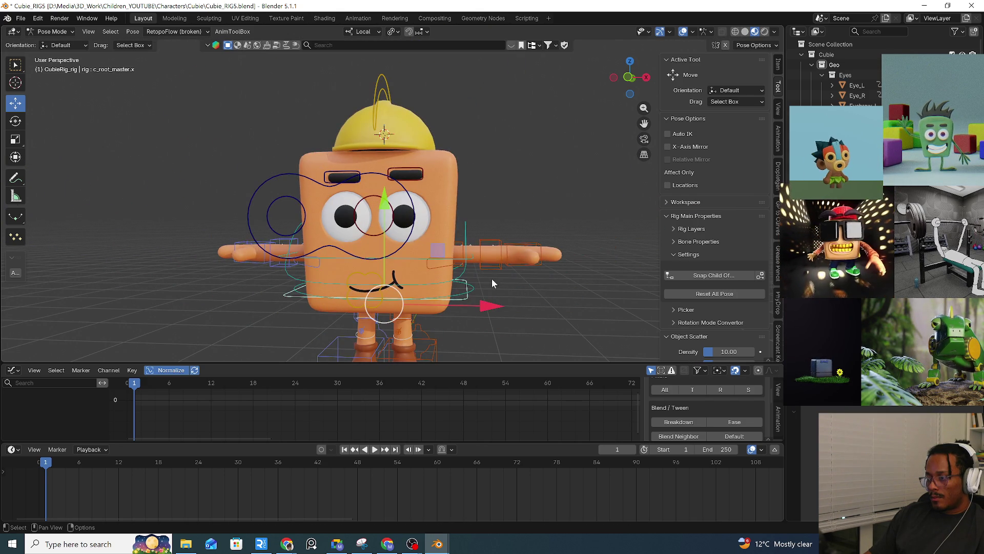
Settle the eye controls back over the eyes and switch to Object Mode.
left_click(410, 236)
key("g")
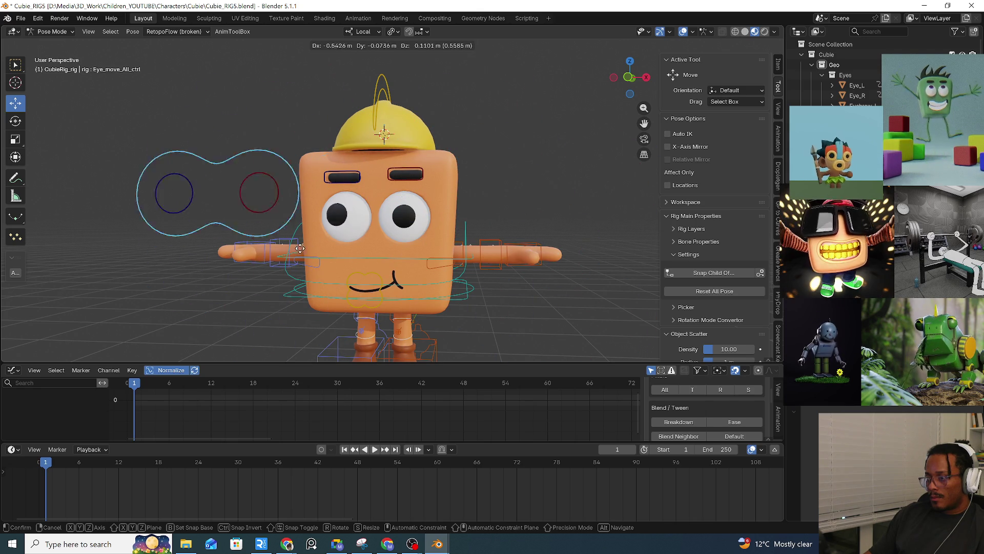
left_click(436, 238)
key("ctrl+Tab")
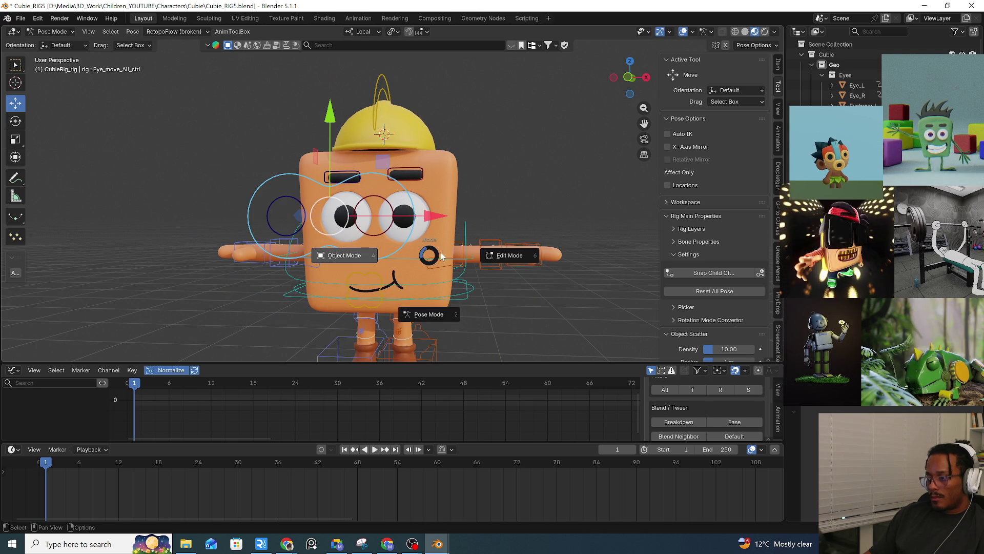
left_click(336, 258)
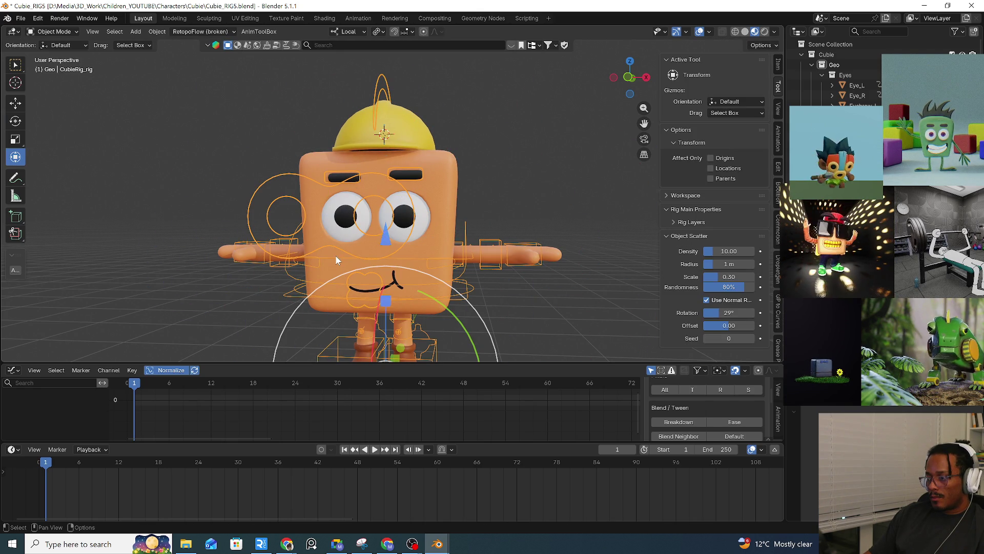
Select the Eye_L mesh plus the rig and enter Pose Mode with Ctrl+Tab.
left_click(423, 219)
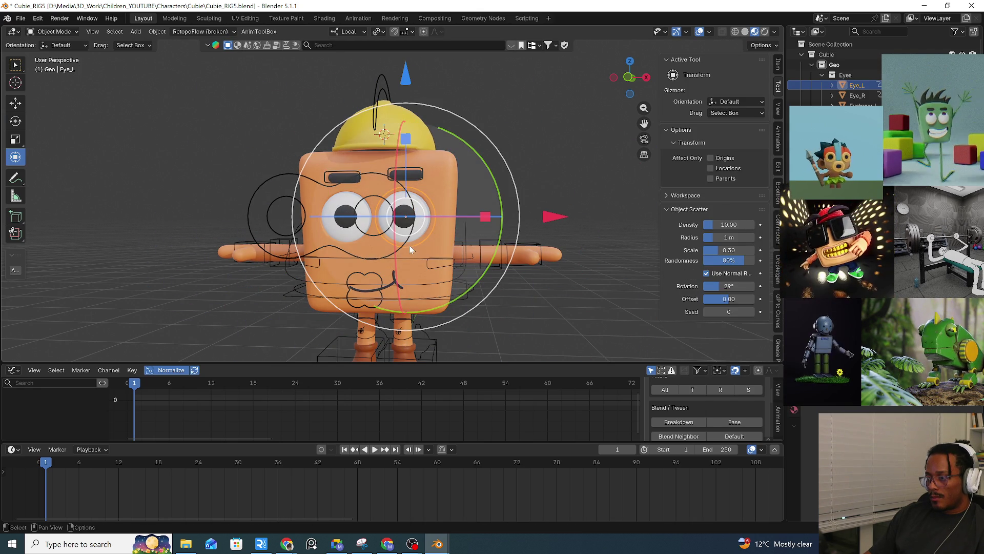
left_click(396, 249)
key("ctrl+Tab")
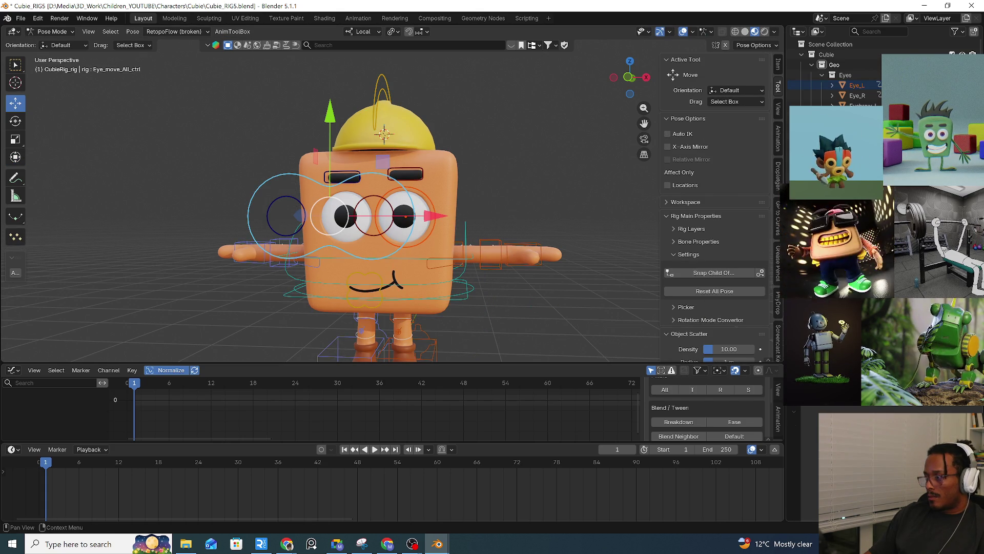
Add a bone constraint and try the eyedropper to pick the rig as its target.
key("shift+ctrl+c")
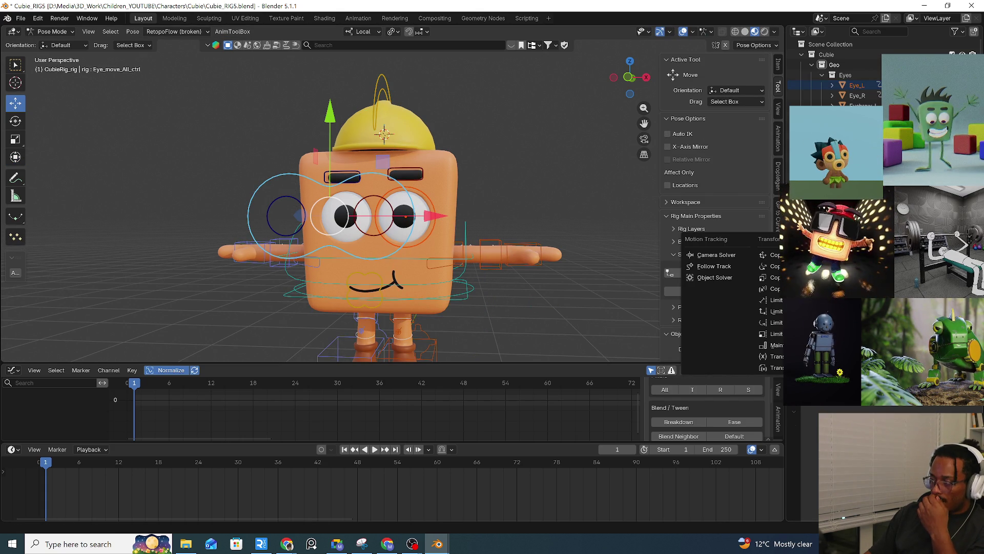
key("Escape")
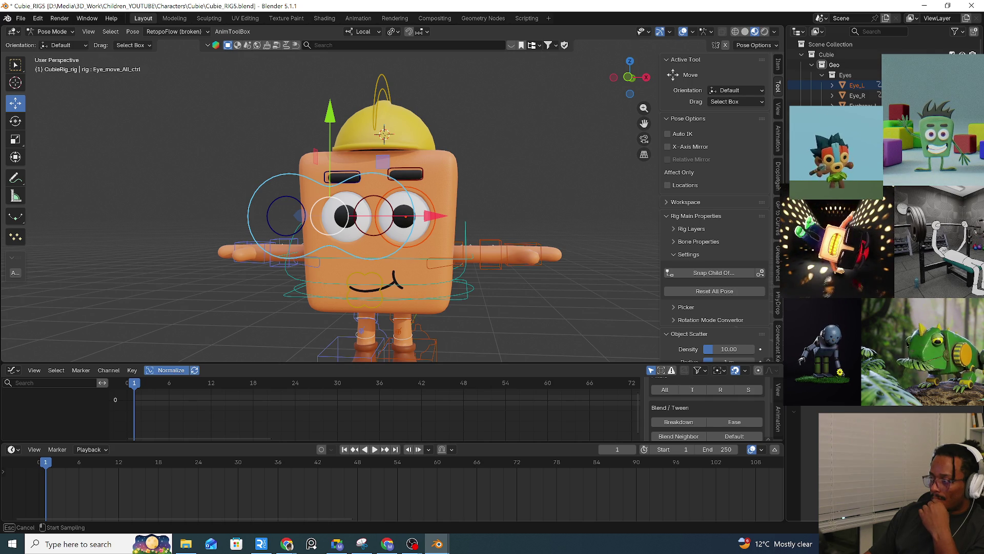
left_click(394, 222)
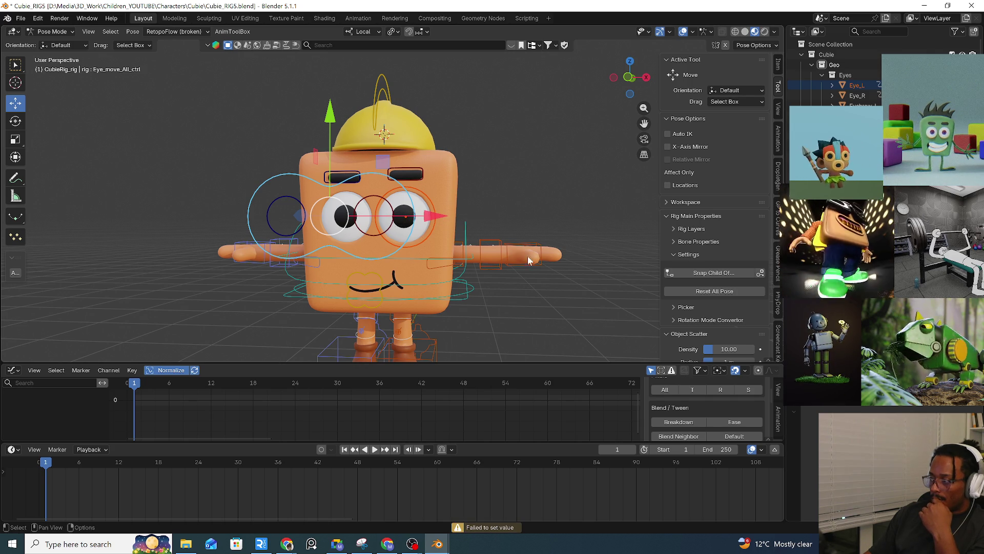
key("e")
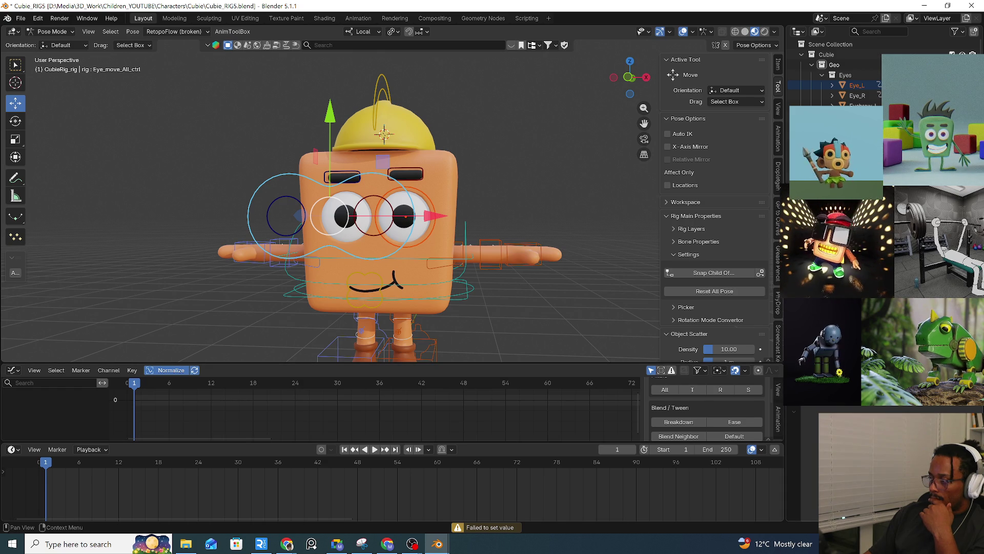
key("shift+ctrl+c")
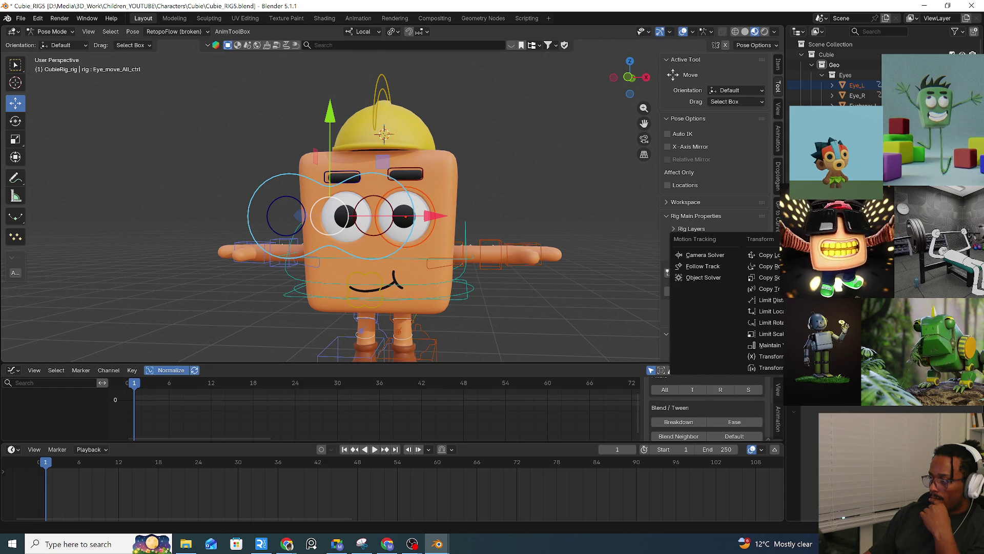
key("Escape")
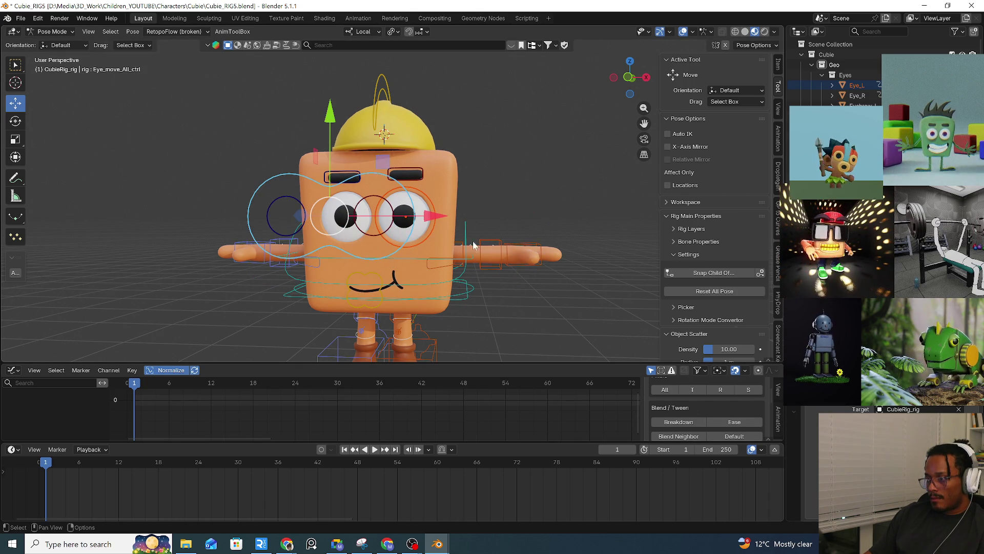
Reselect the left and main eye controls and test-move both eyes, cancelling.
left_click(385, 233)
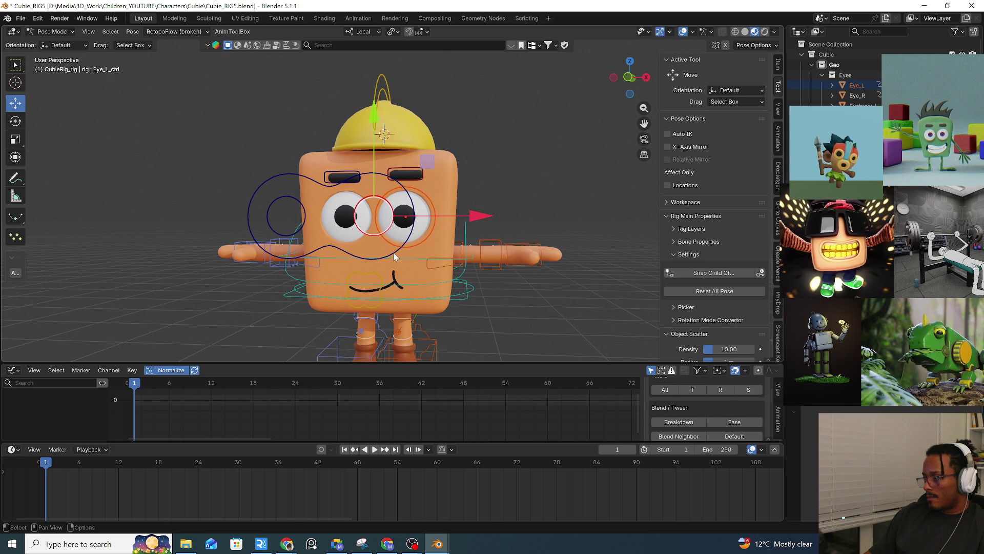
left_click(407, 242)
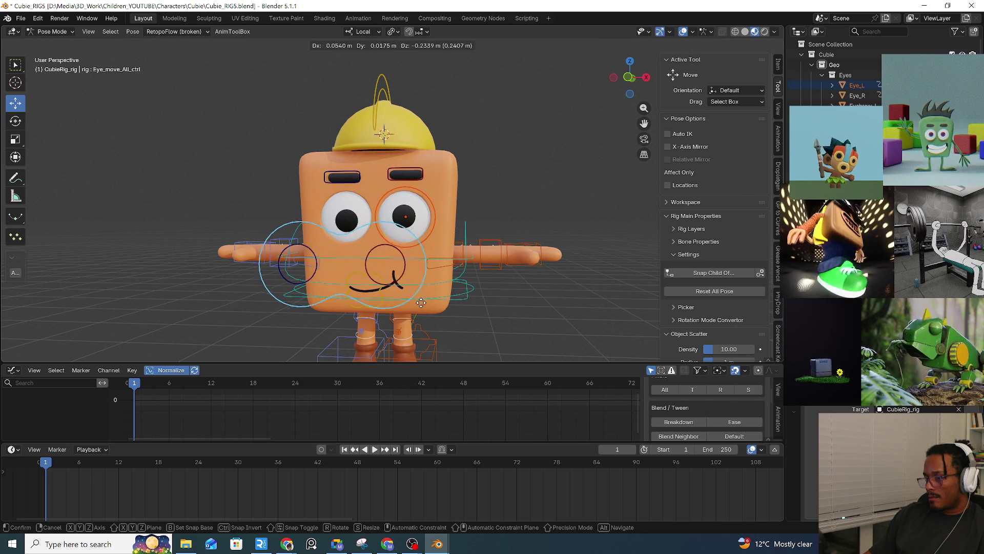
key("alt+a")
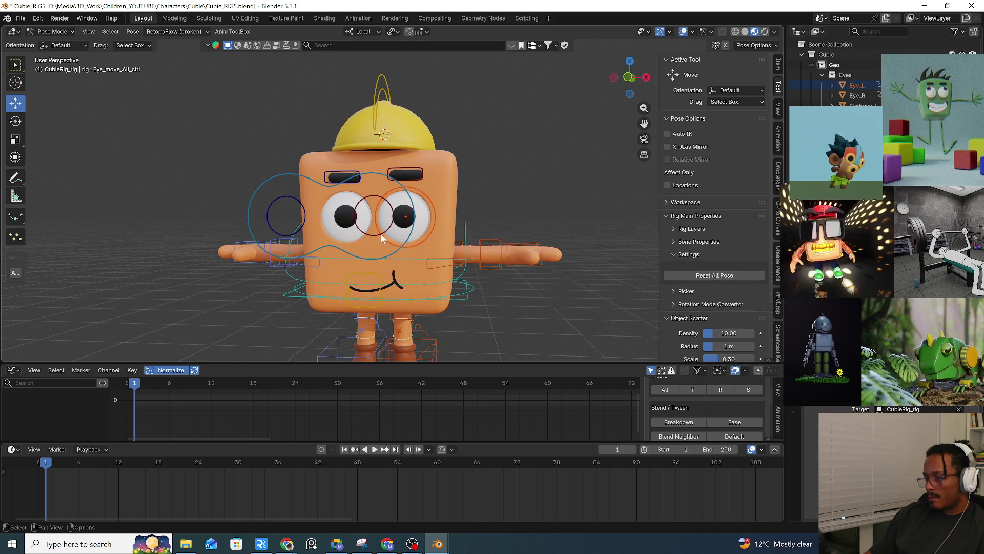
left_click(382, 238)
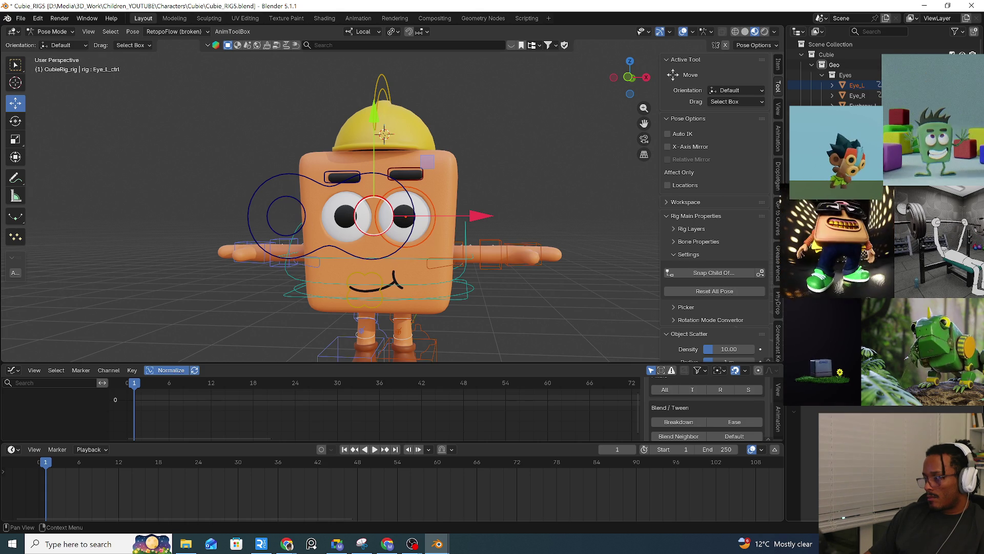
left_click(394, 256)
key("g")
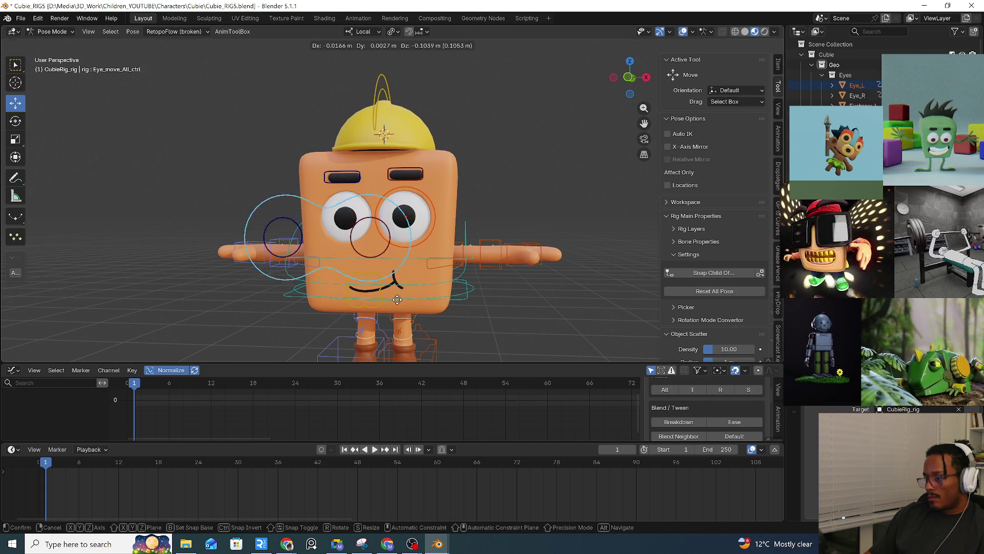
key("Escape")
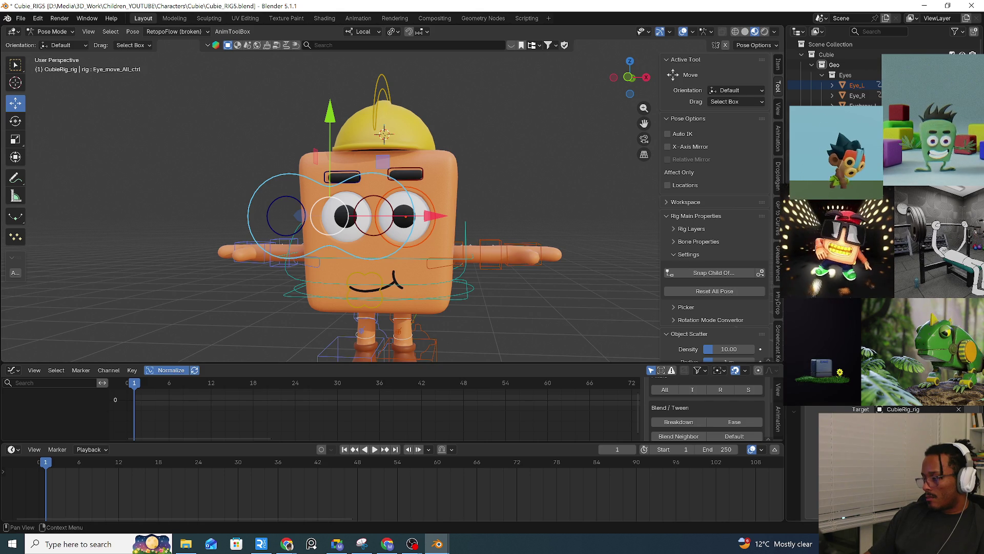
Set the constraint's Target field to Eye_L instead of using the eyedropper.
left_click(420, 229)
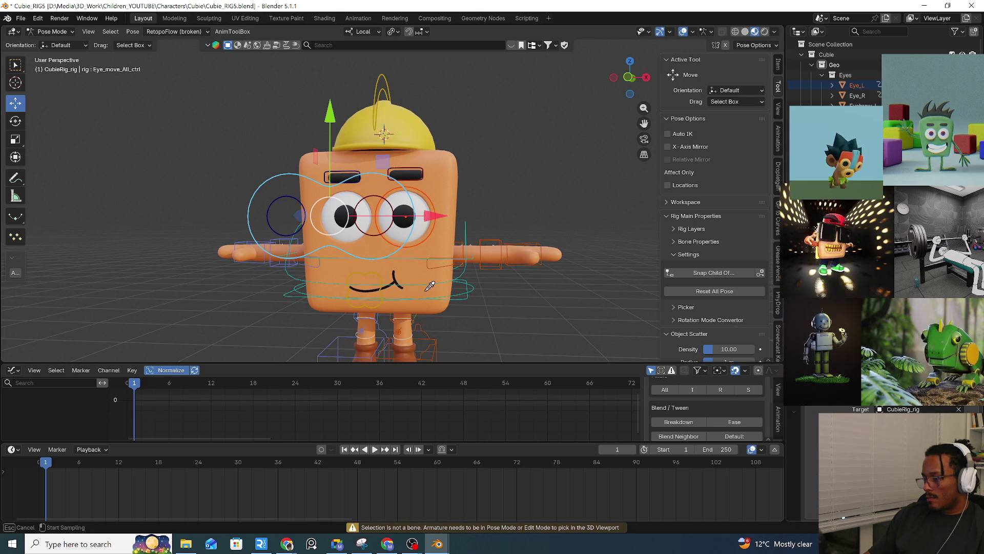
key("Escape")
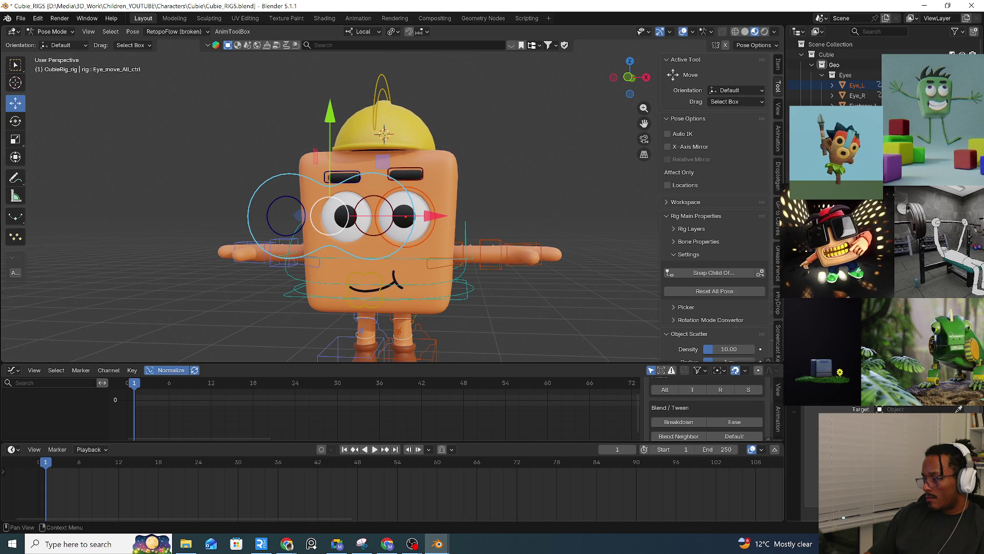
left_click(902, 408)
type("eye")
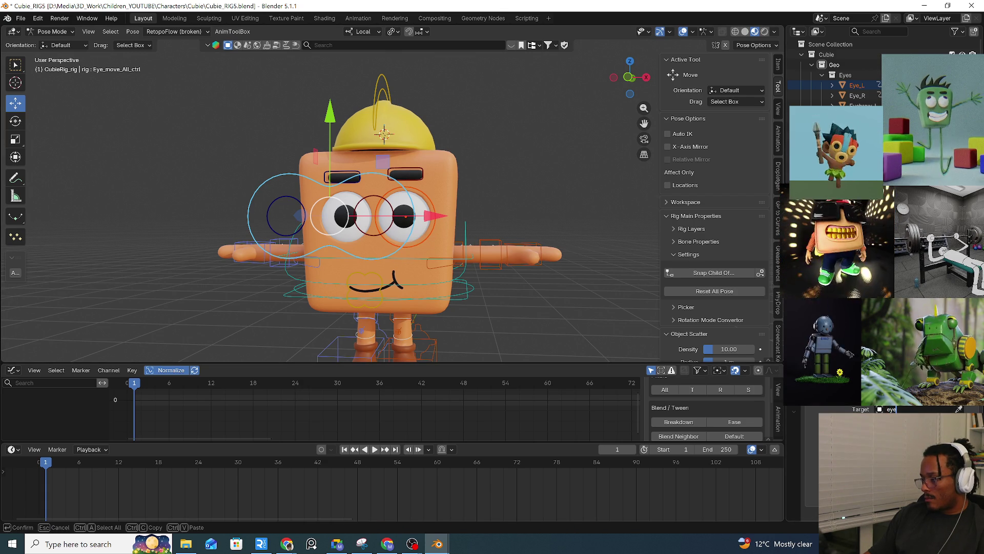
key("Return")
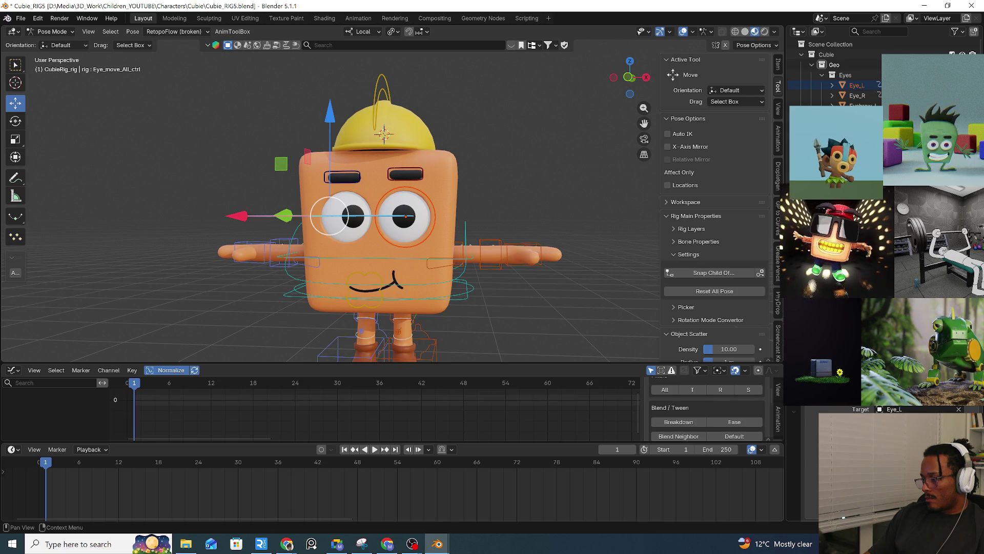
mouse_move(441, 282)
middle_mouse_down()
mouse_move(476, 284)
mouse_move(420, 289)
middle_mouse_up()
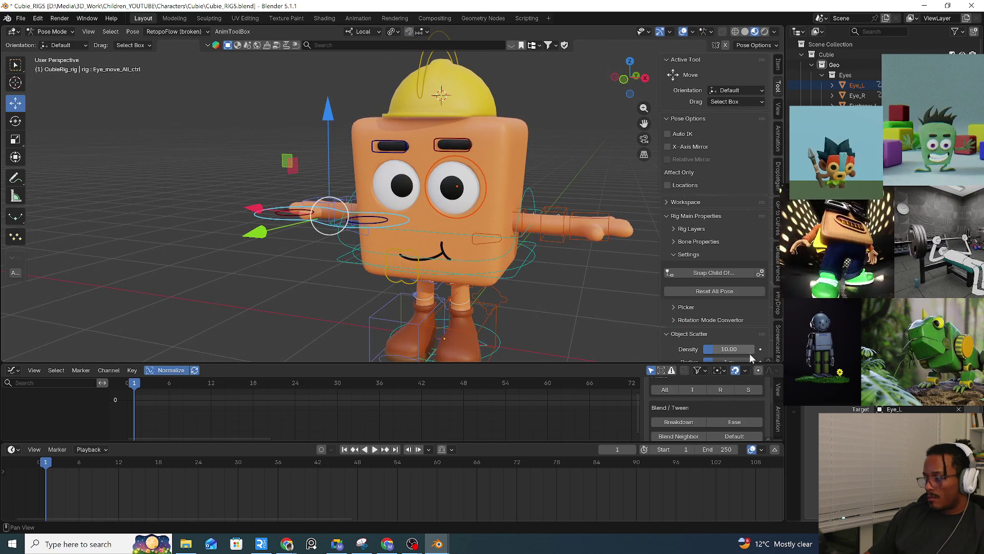
key("ctrl+z")
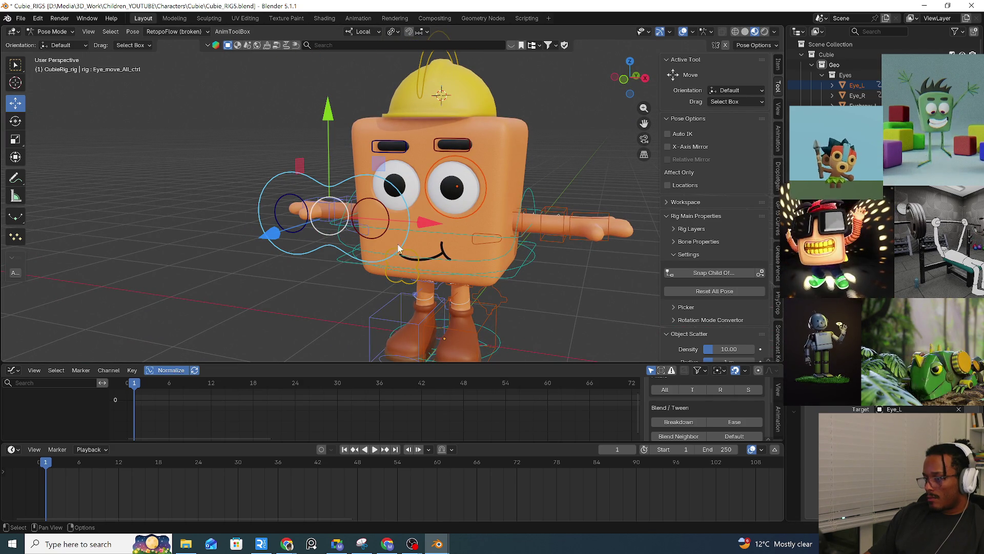
left_click(426, 260)
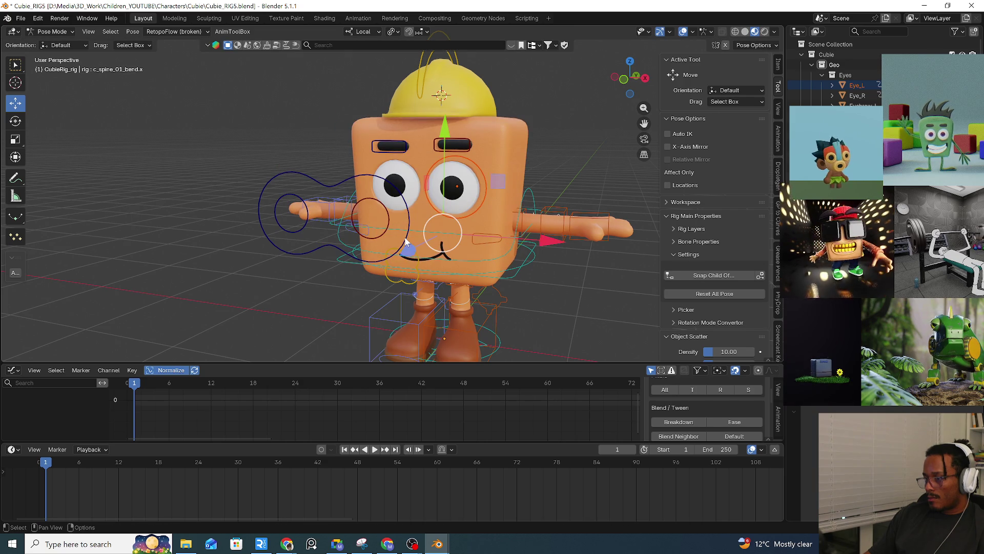
left_click(406, 242)
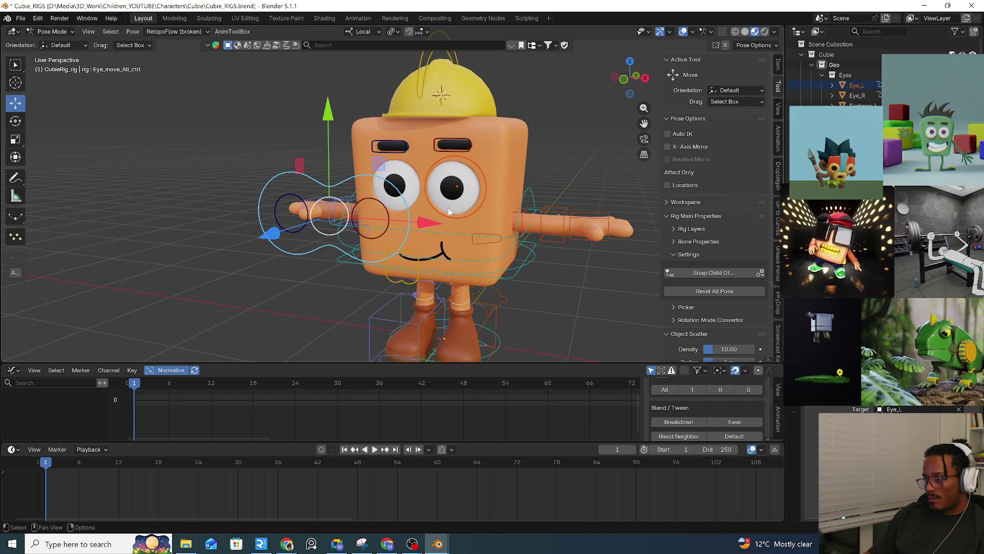
left_click(381, 211)
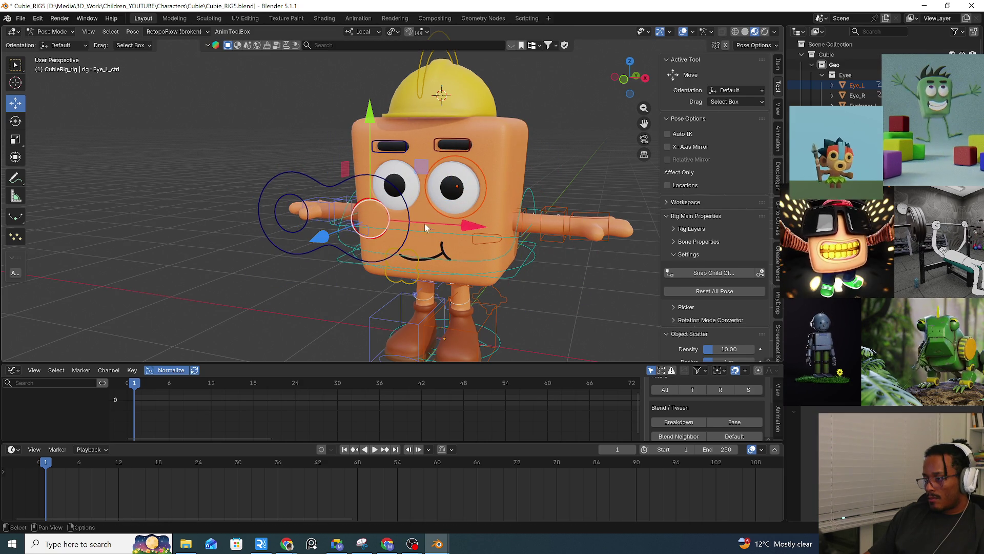
left_click(408, 233)
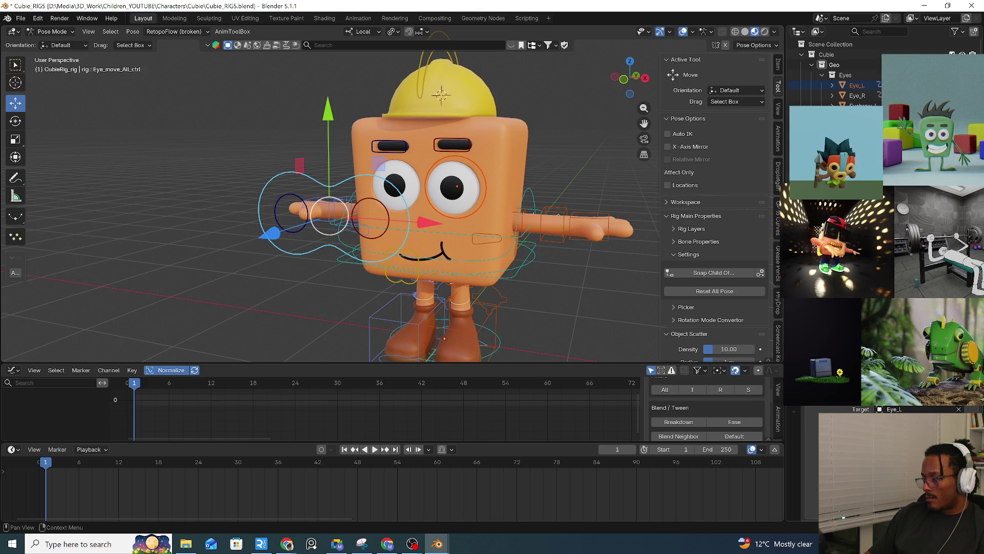
scroll(387, 244, "down", 2)
left_click(385, 241)
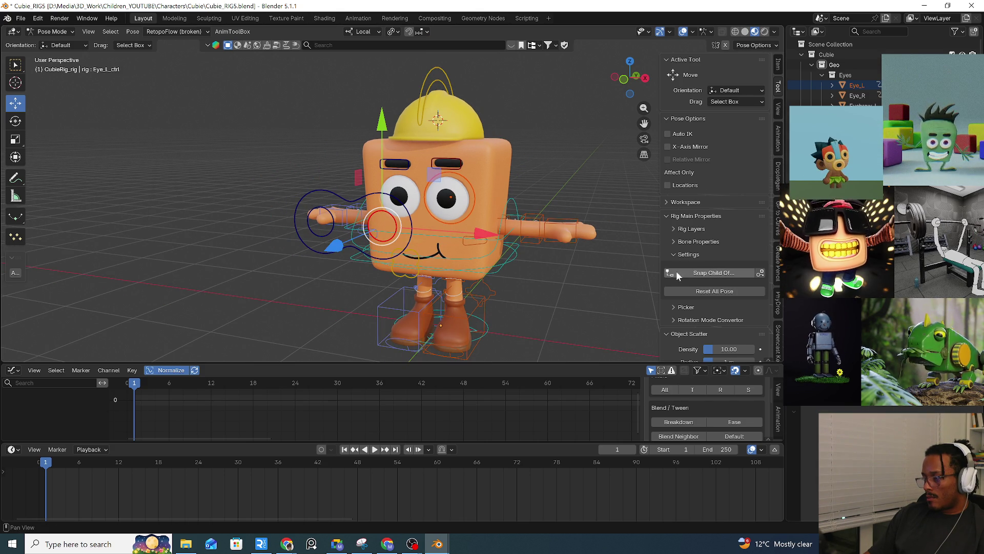
key("alt+a")
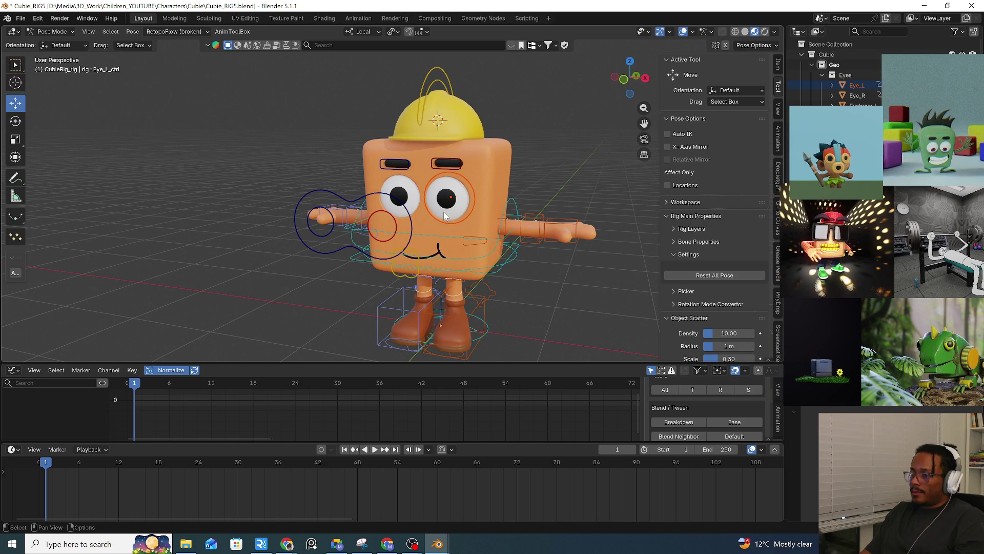
left_click(447, 213)
key("alt+a")
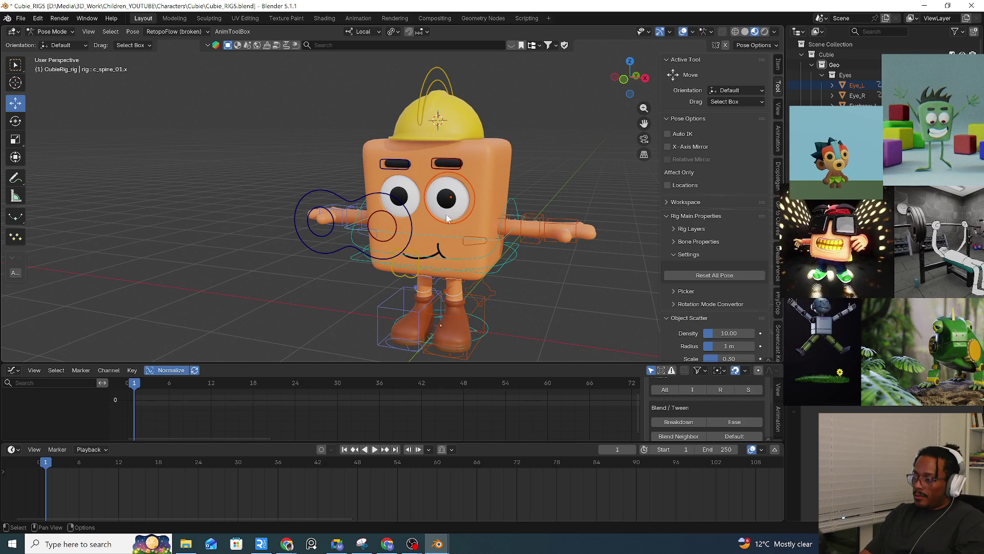
left_click(408, 239)
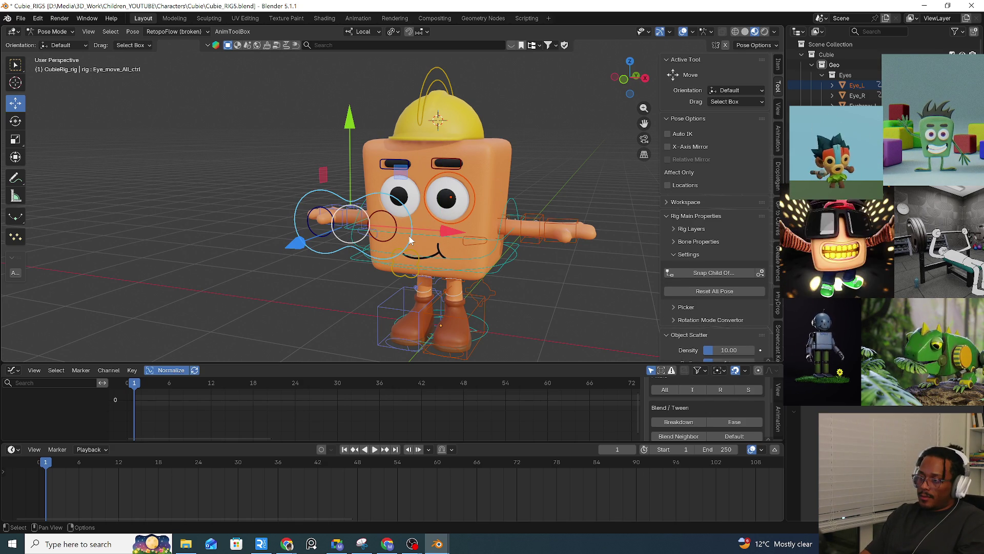
mouse_move(496, 273)
left_mouse_down()
mouse_move(543, 268)
mouse_move(594, 290)
mouse_move(387, 242)
mouse_move(521, 281)
mouse_move(561, 246)
mouse_move(567, 262)
left_mouse_up()
right_click(571, 264)
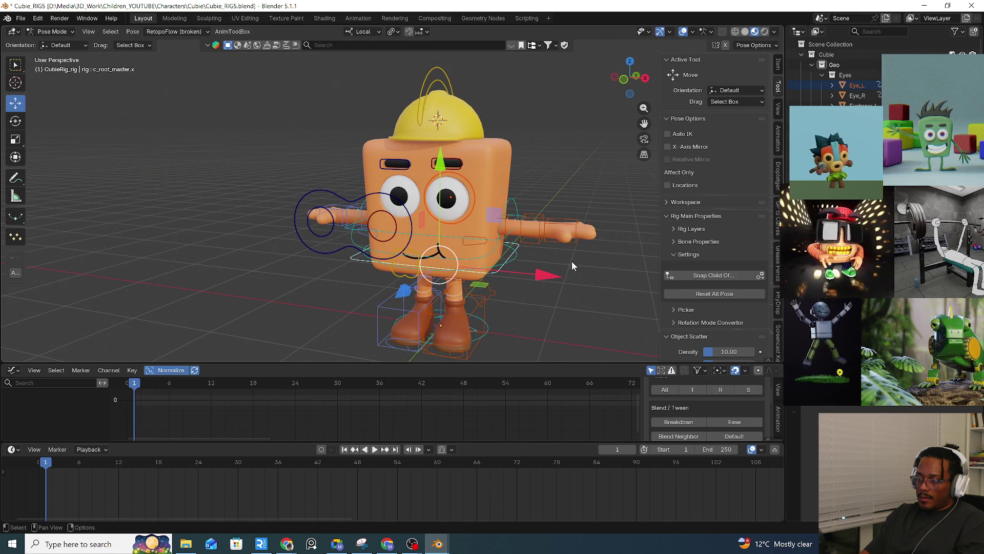
Lean the body with c_spine_master.x, then switch to Object Mode and select Eye_L.
mouse_move(508, 200)
left_mouse_down()
mouse_move(518, 194)
mouse_move(507, 241)
mouse_move(451, 195)
mouse_move(463, 192)
left_mouse_up()
key("ctrl+Tab")
left_click(371, 215)
left_click(467, 197)
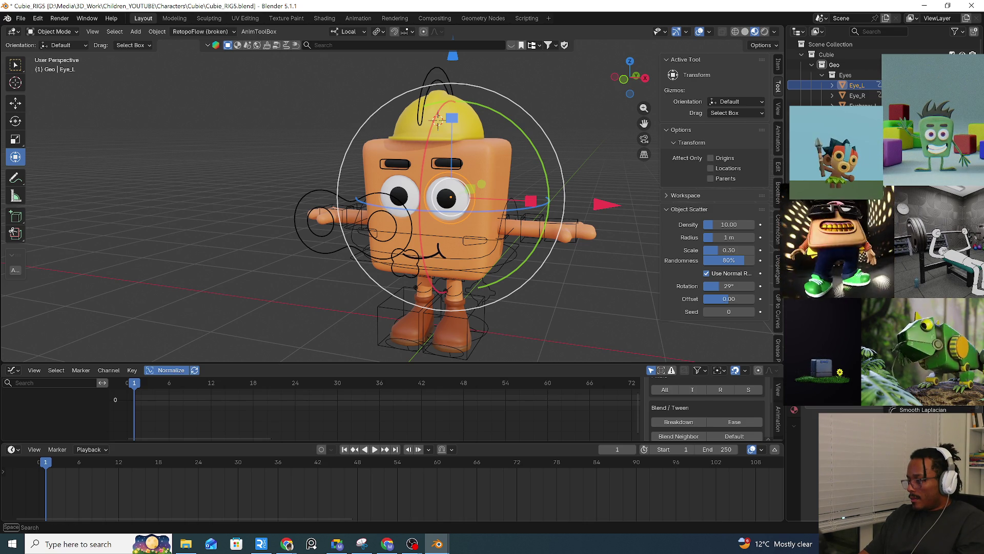
key("e")
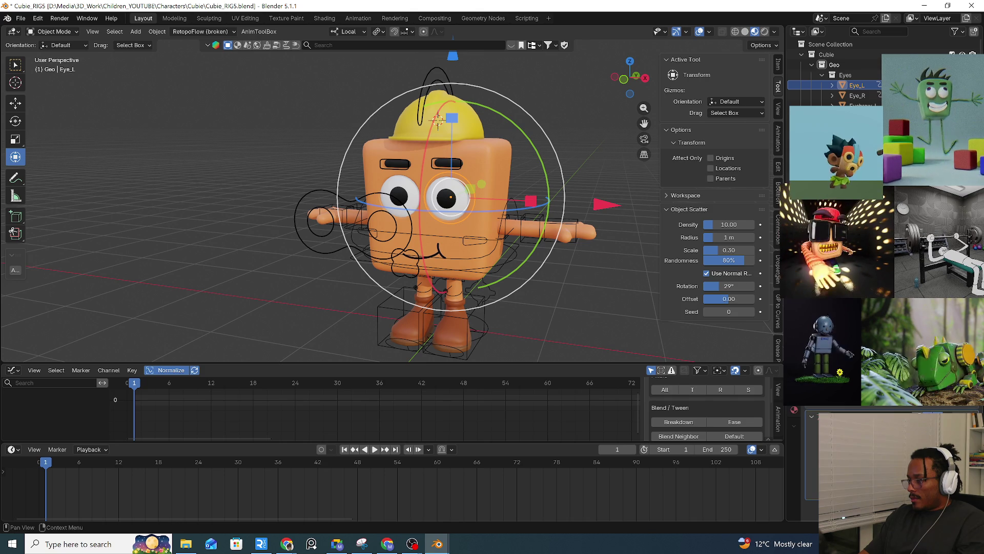
left_click(495, 245)
left_click(877, 409)
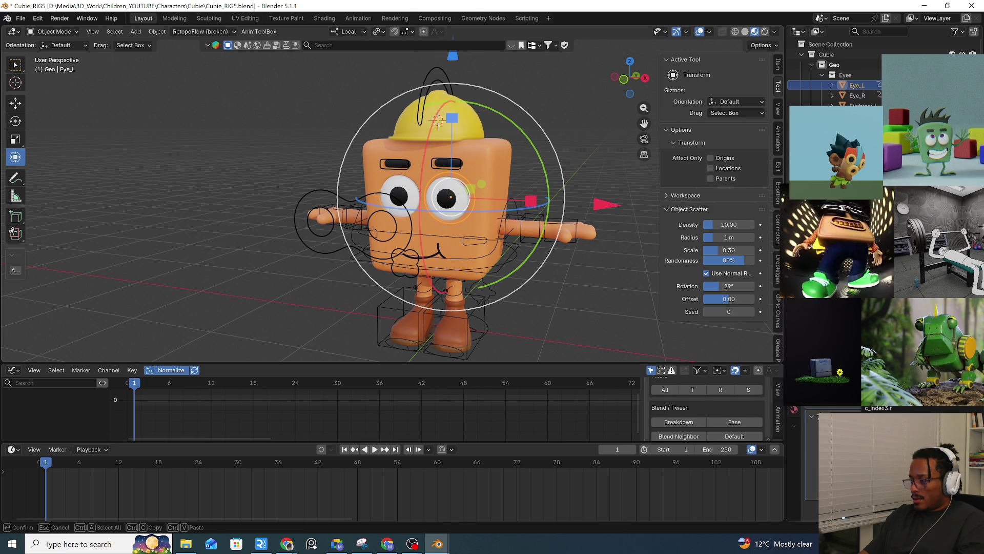
key("Return")
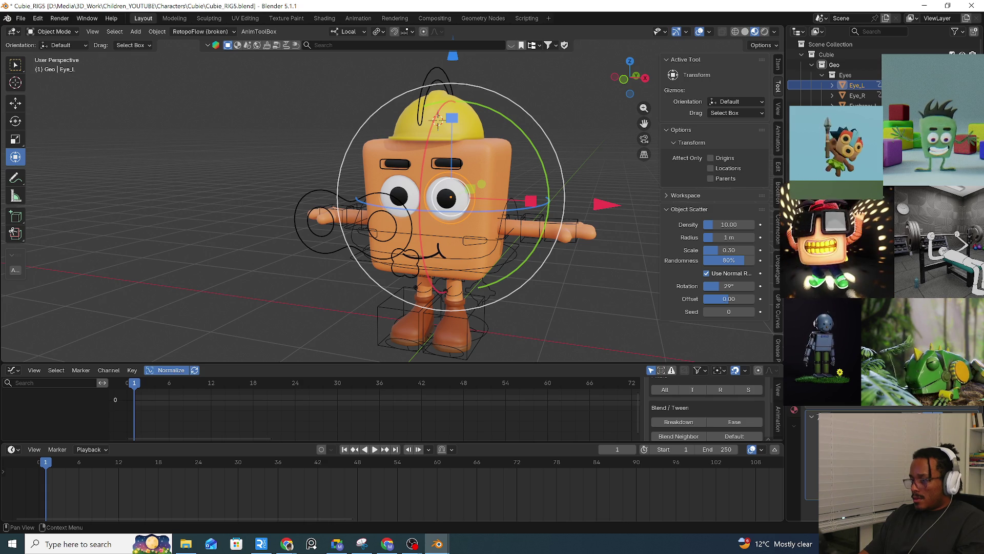
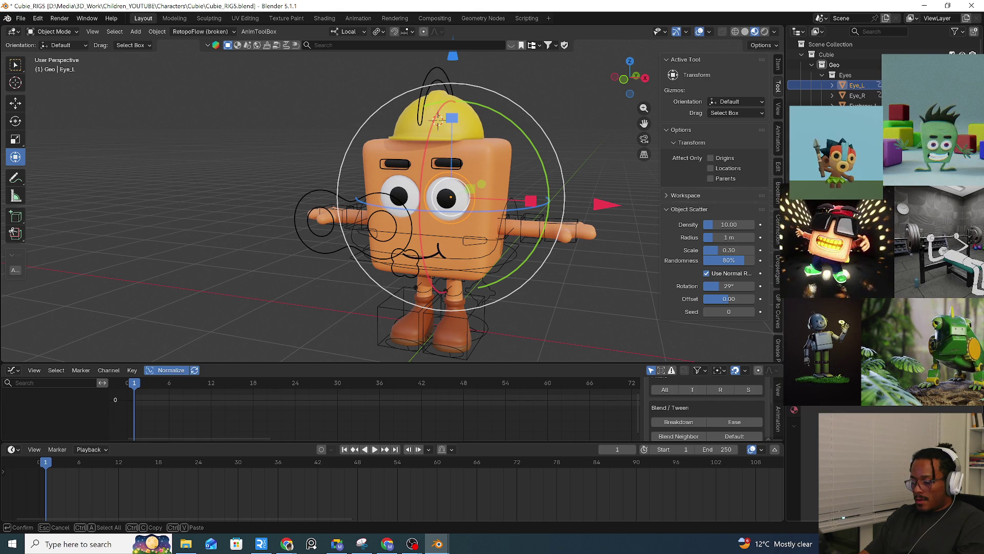
Test-rotate Eye_L, return it to facing forward, and select the CubieRig_rig armature.
key("Return")
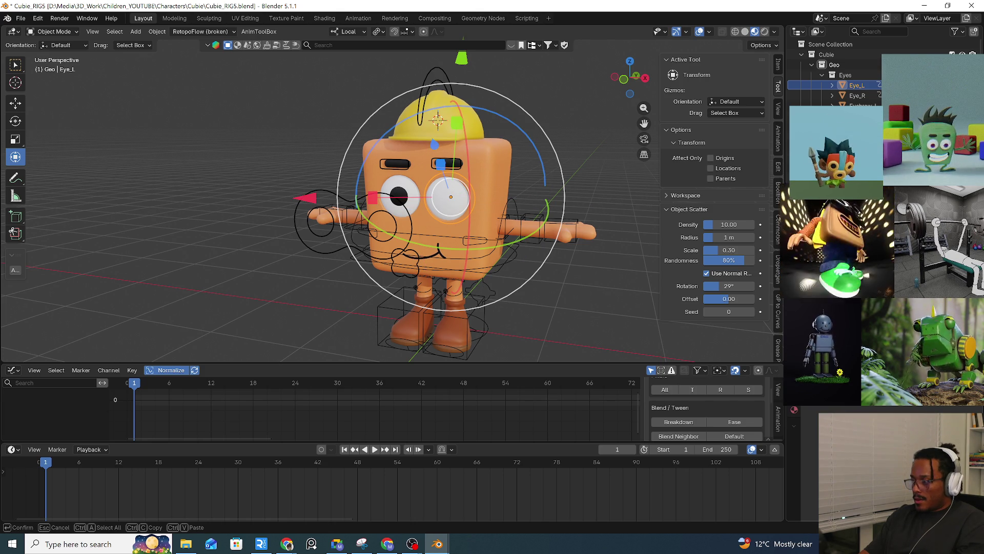
key("Return")
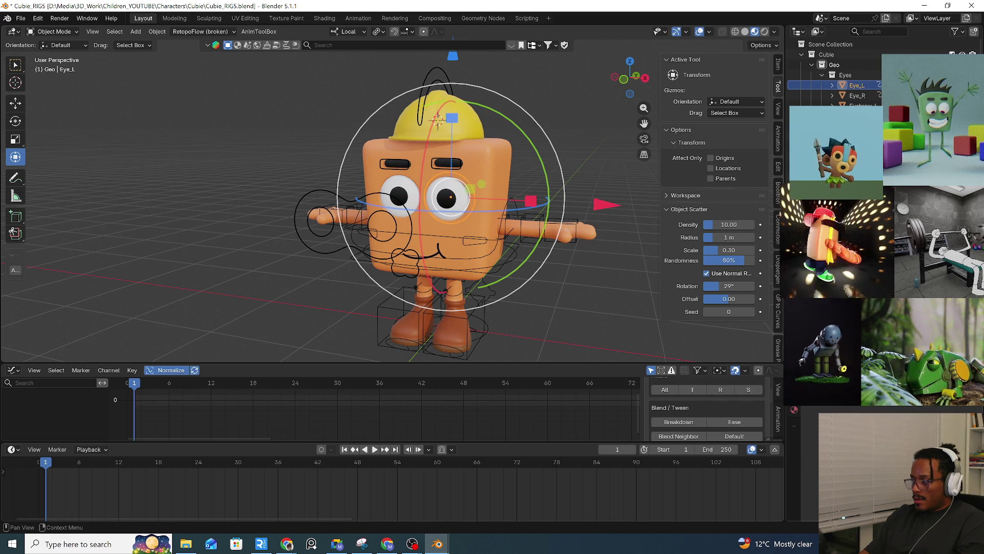
left_click(493, 273)
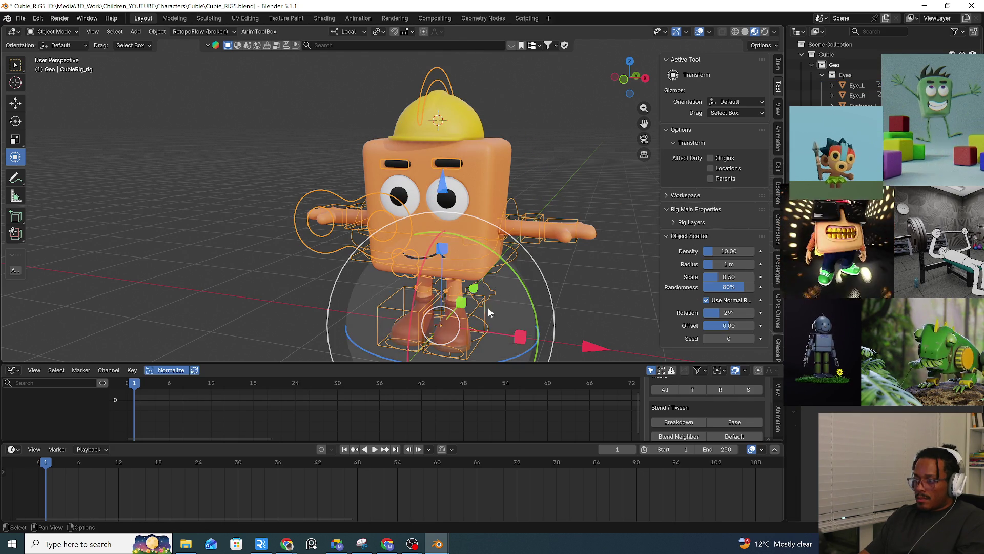
Enter Pose Mode and test-move the root master and left eye controls.
key("ctrl+Tab")
left_click(495, 276)
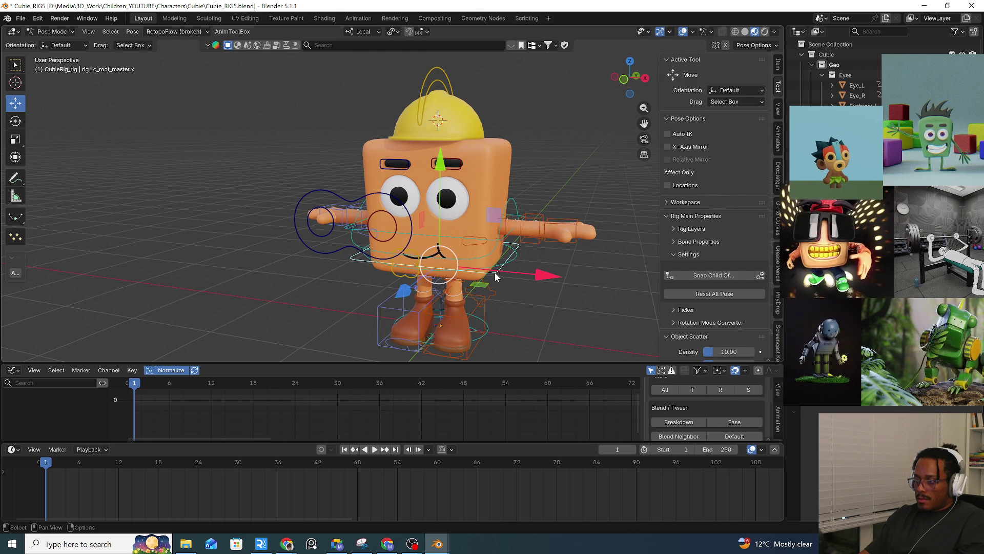
key("g")
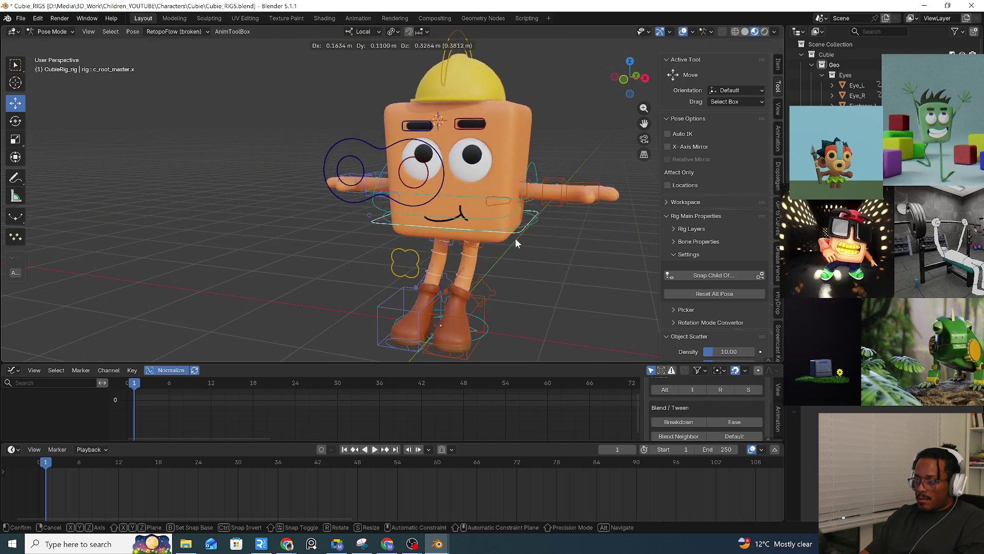
left_click(507, 241)
left_click(385, 220)
key("g")
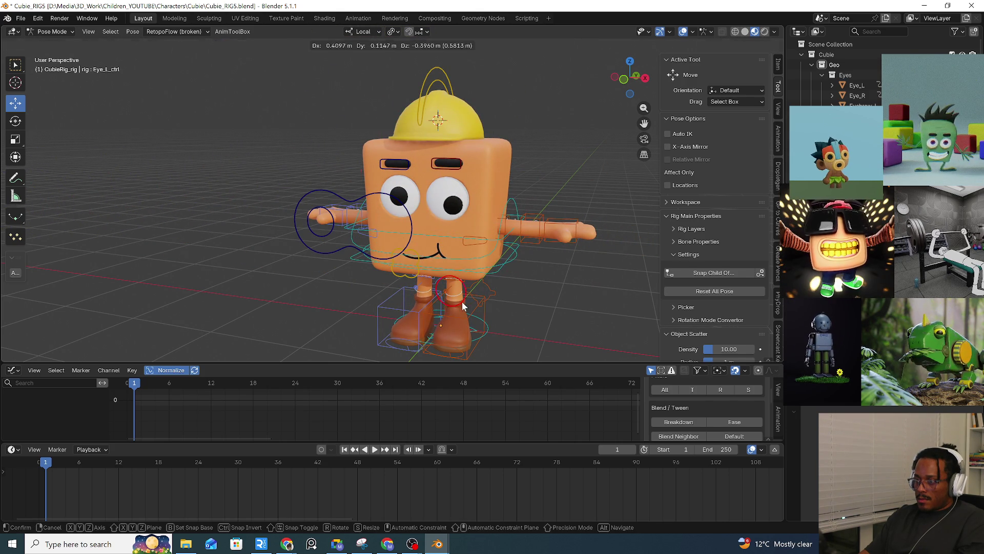
key("Escape")
Test-grab the eye target and left eye controls, cancelling each move.
left_click(414, 239)
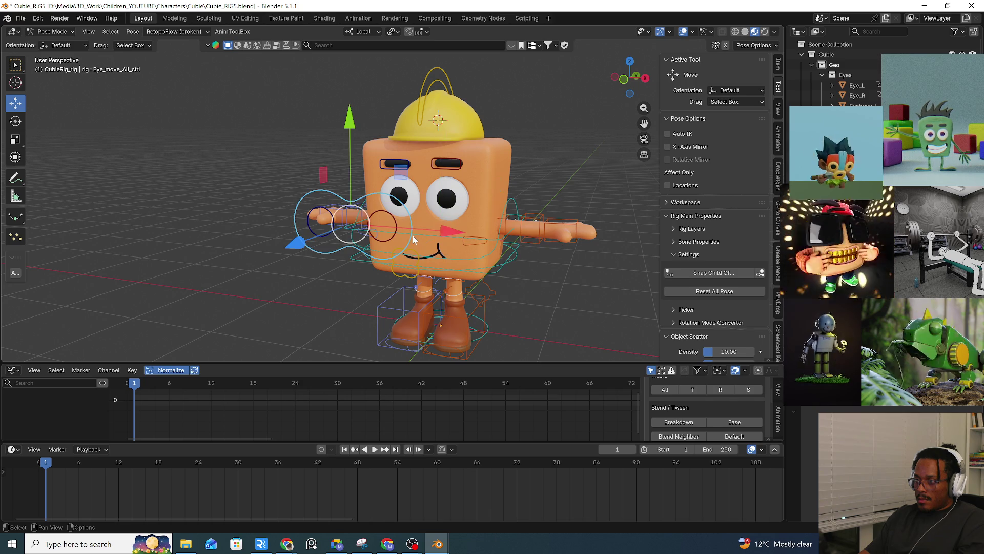
key("g")
key("Escape")
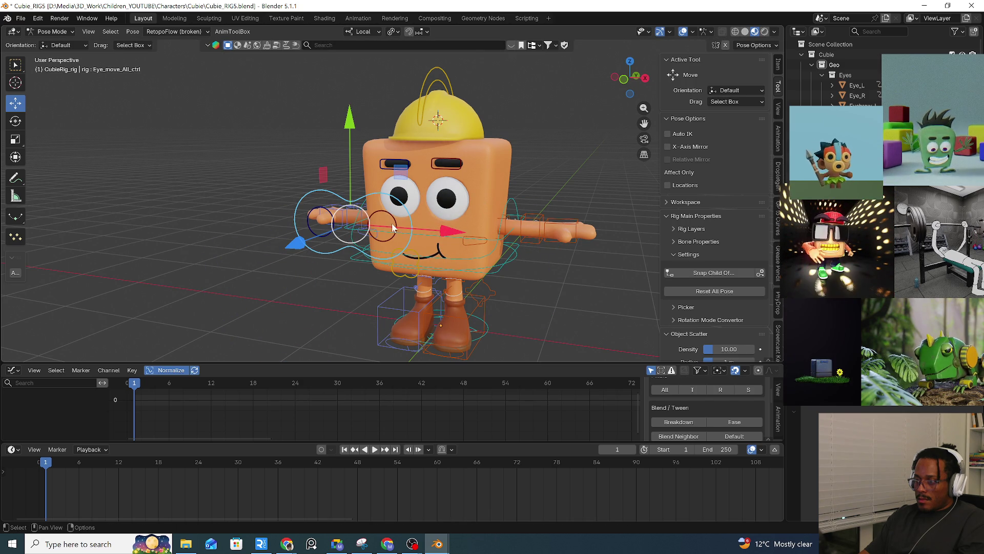
left_click(386, 223)
key("g")
key("Escape")
left_click(415, 239)
key("g")
key("Escape")
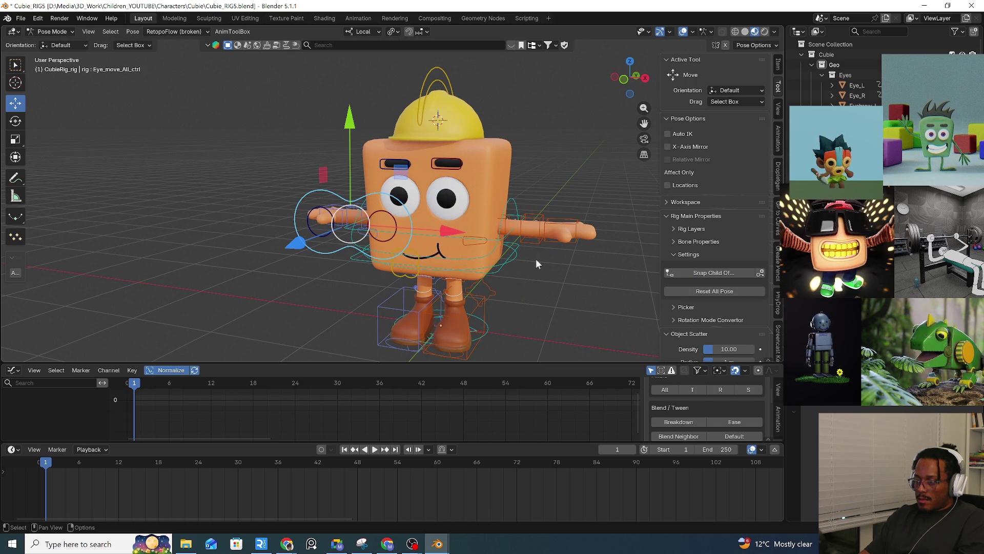
Select Eye_move_All_ctrl and open the Add Bone Constraint list for it.
left_click(395, 231)
left_click(409, 245)
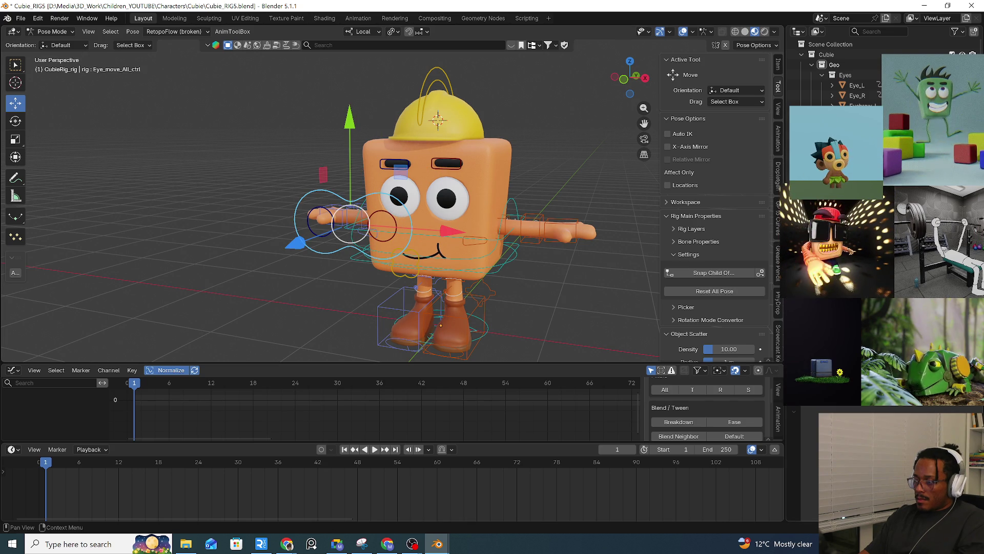
left_click(514, 207)
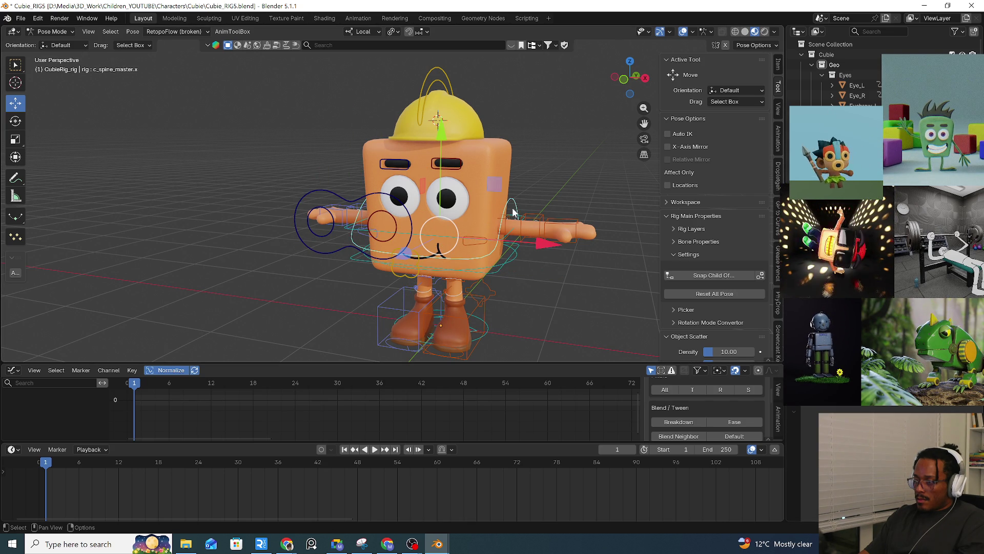
left_click(411, 224)
key("ctrl+shift+c")
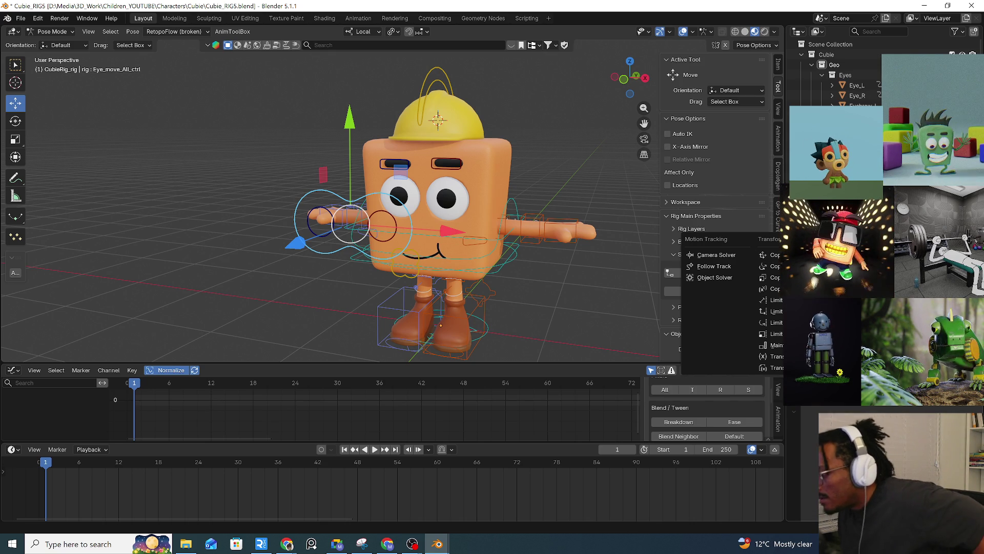
Close the constraint list, try eyedropping Cubie_body as a target, and cancel a field edit.
key("Escape")
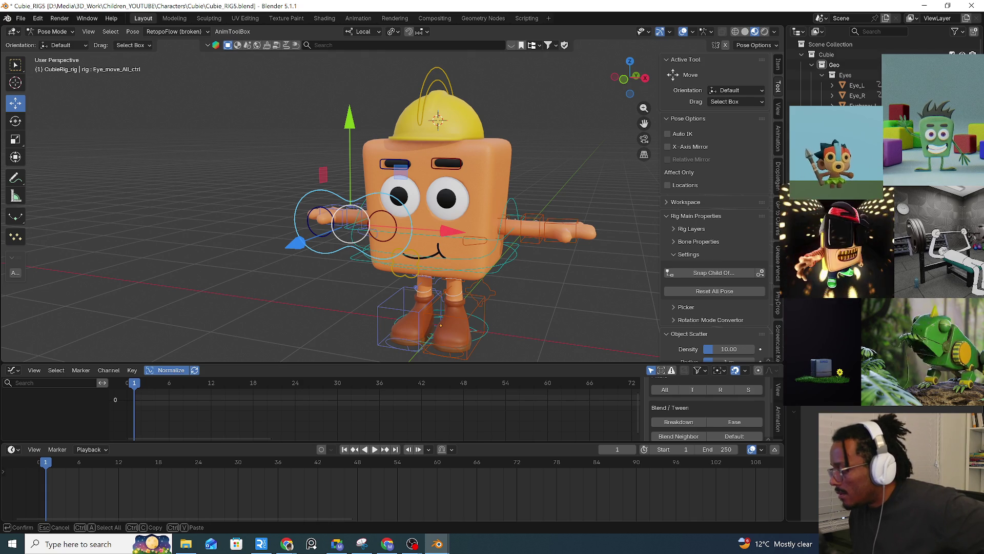
left_click(760, 272)
left_click(505, 197)
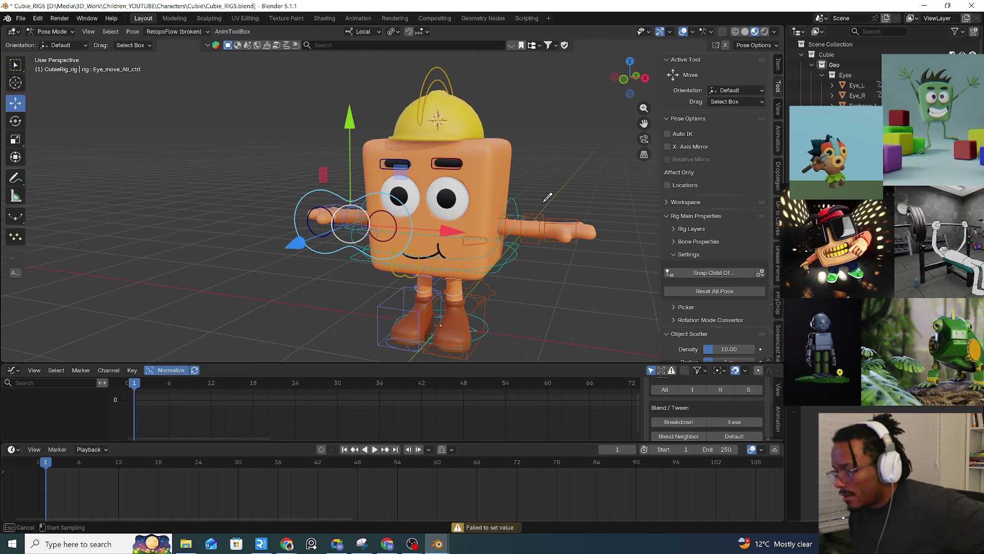
key("F2")
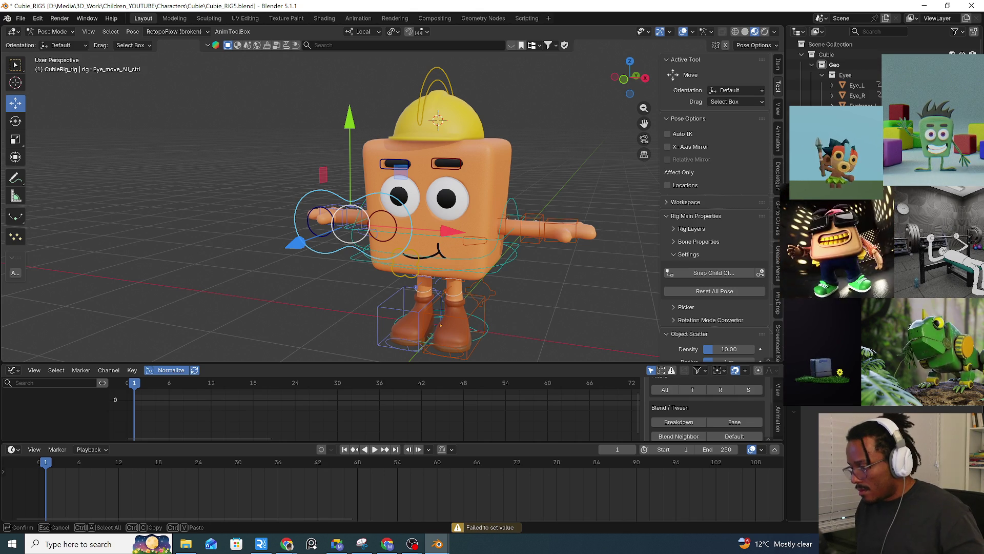
key("Escape")
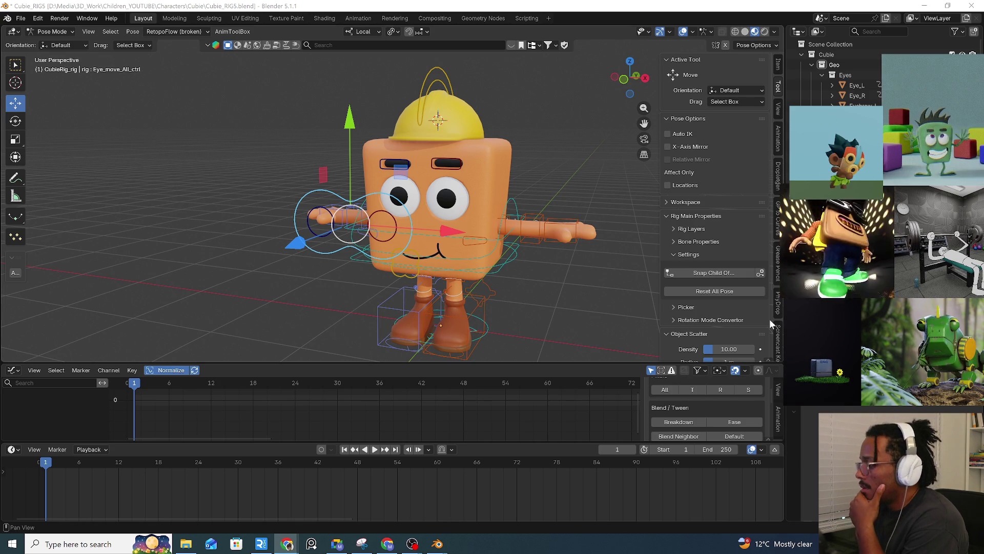
Reopen and dismiss the Add Bone Constraint list several times without adding a constraint.
key("shift+ctrl+c")
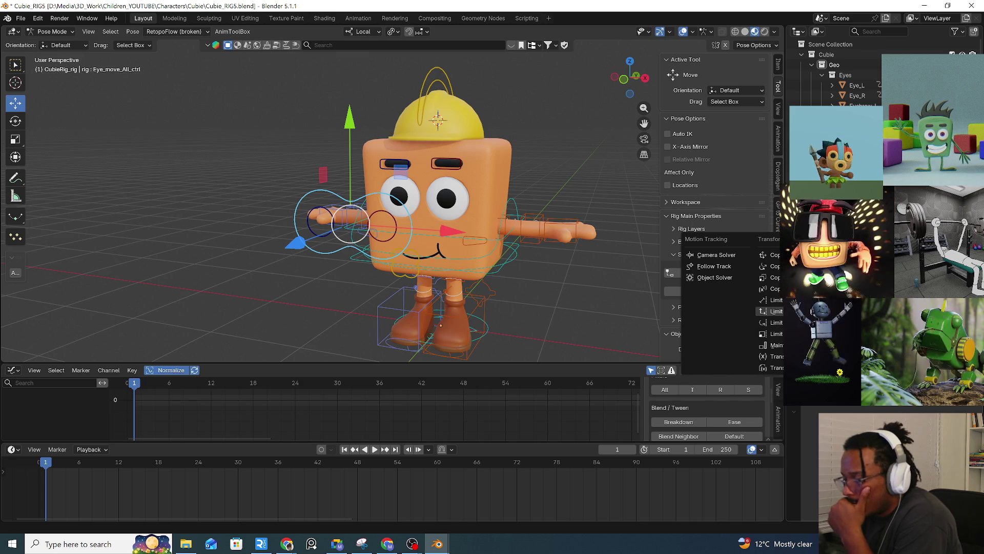
left_click(776, 312)
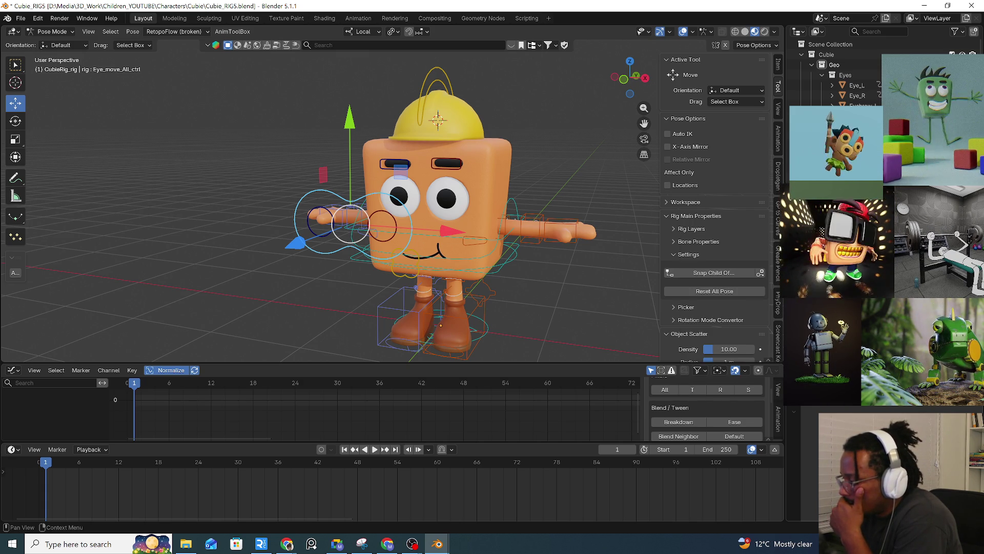
key("ctrl+shift+c")
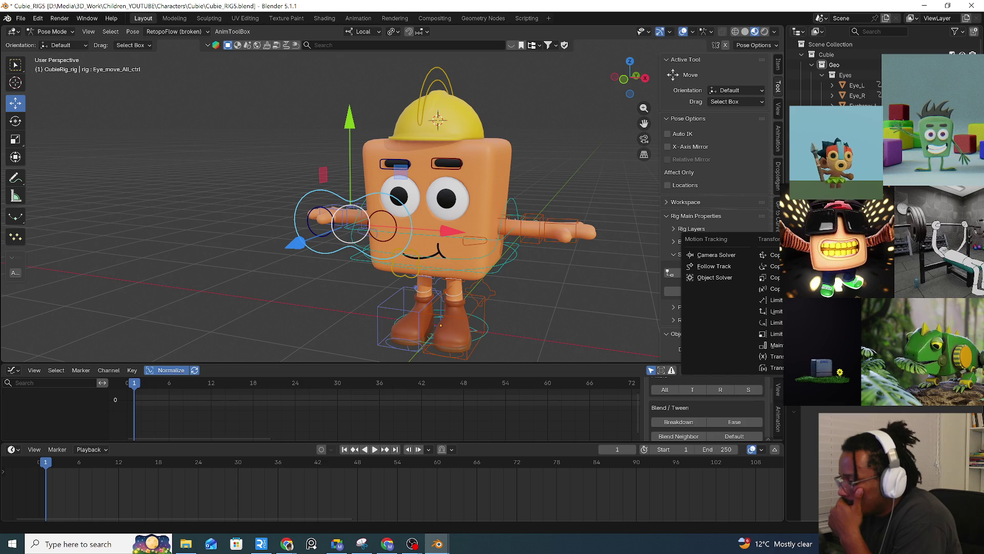
left_click(731, 268)
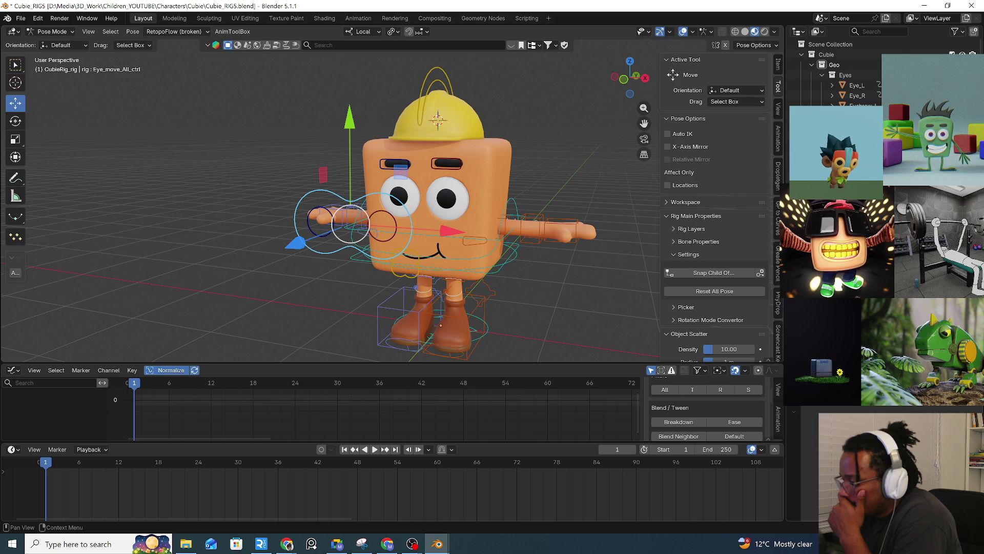
key("ctrl+shift+c")
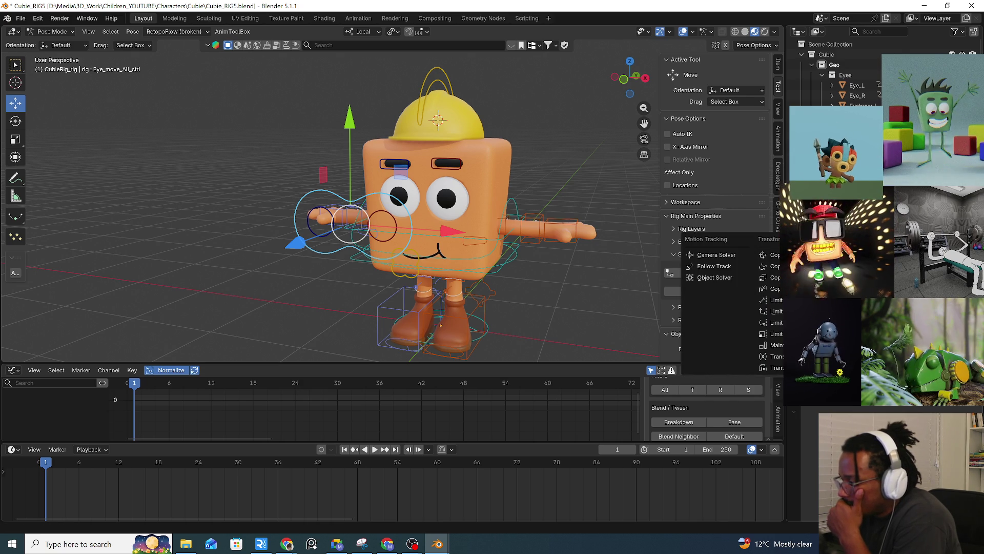
key("Escape")
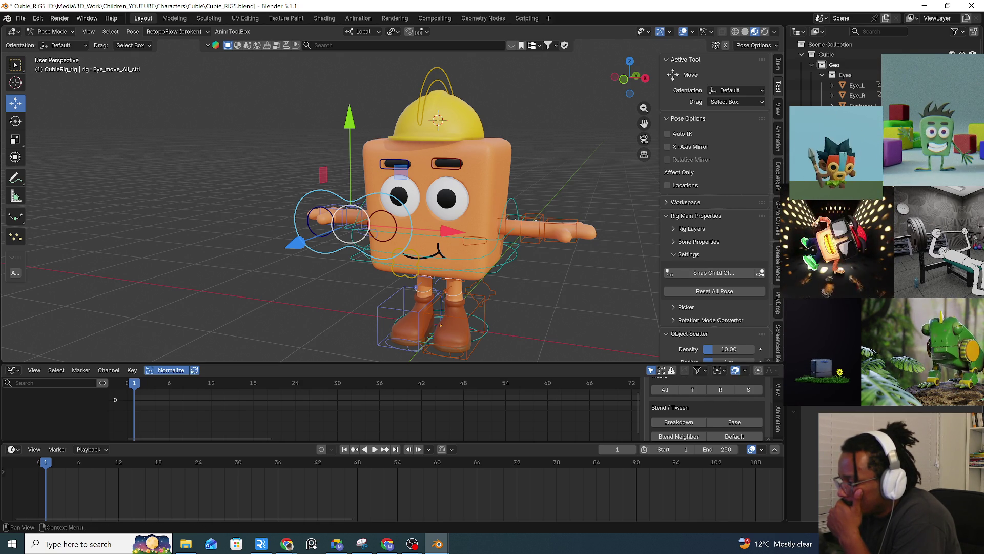
key("ctrl+shift+c")
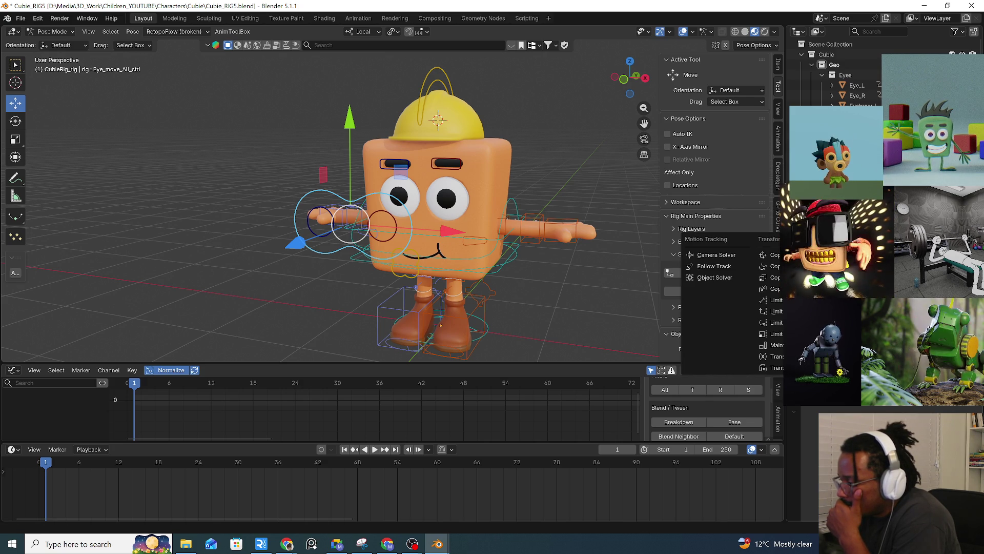
key("Escape")
key("F2")
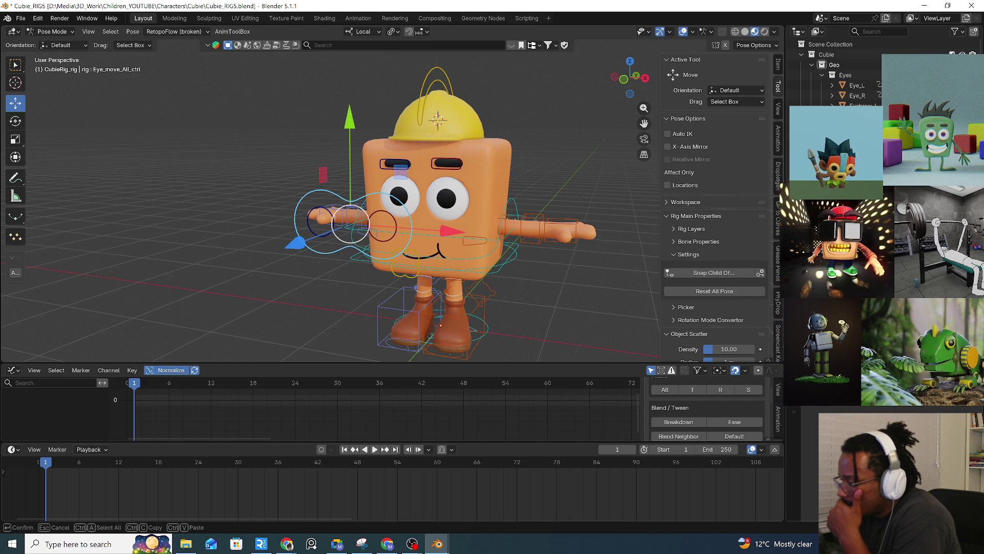
key("Escape")
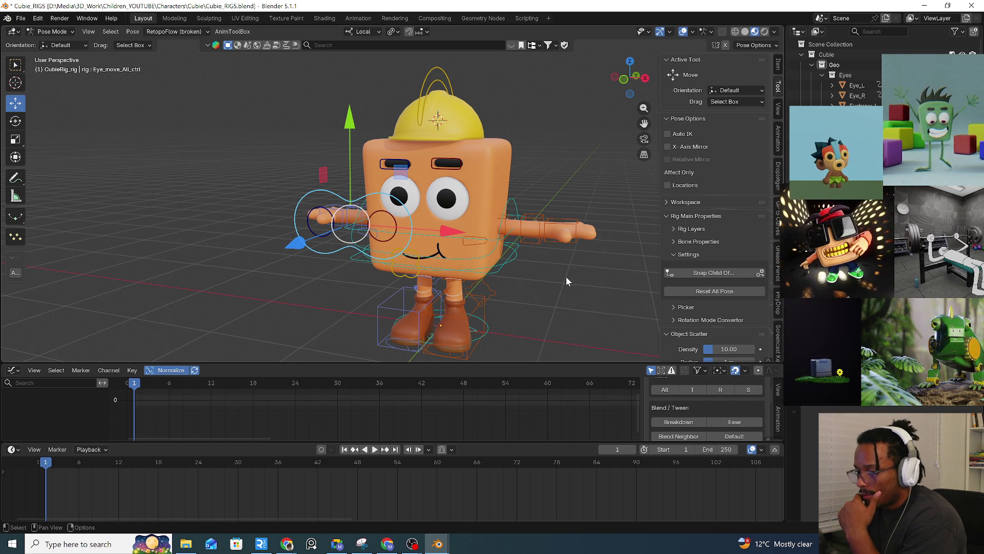
Enter CubieRig_rig in the constraint's Target field and deselect to view the reoriented control.
middle_click_drag(528, 264, 504, 264)
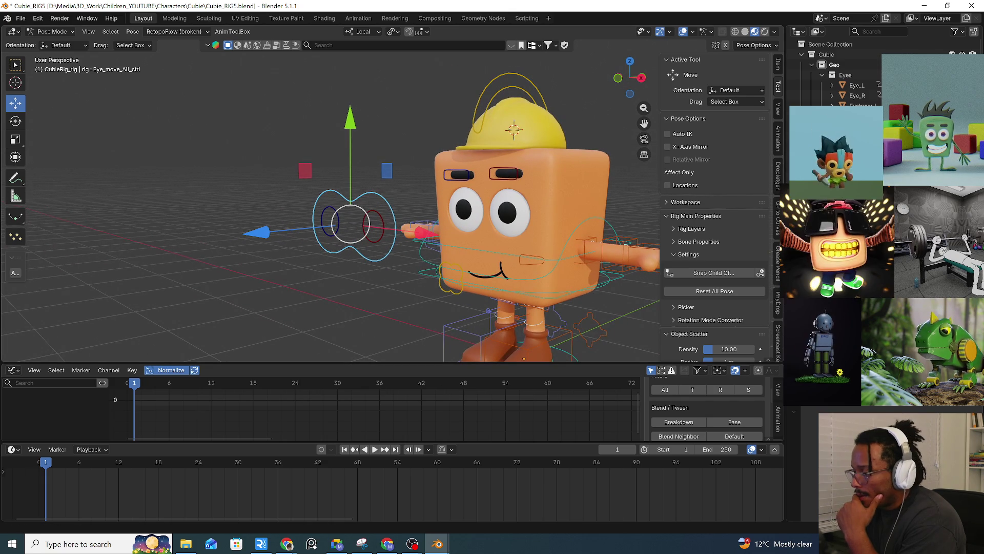
key("ctrl+shift+c")
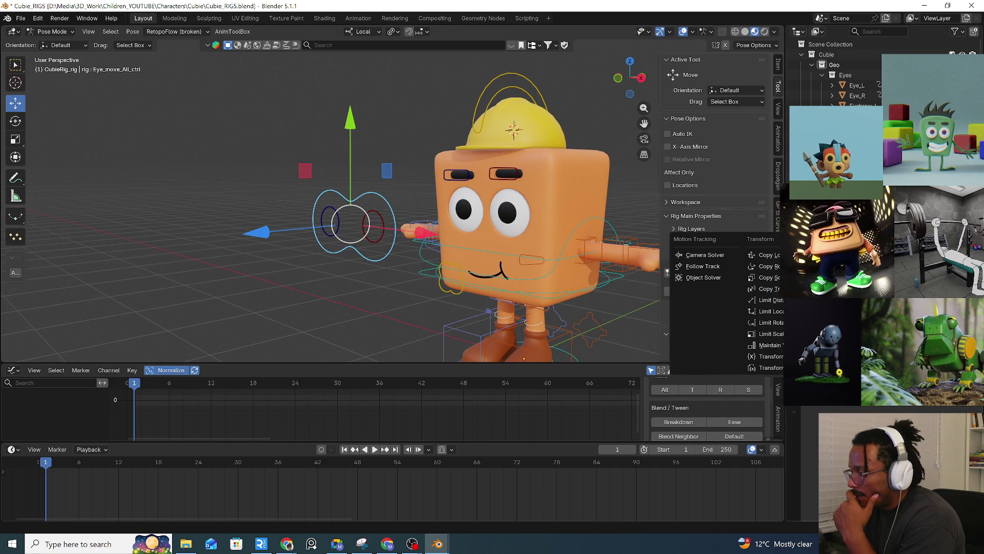
key("Escape")
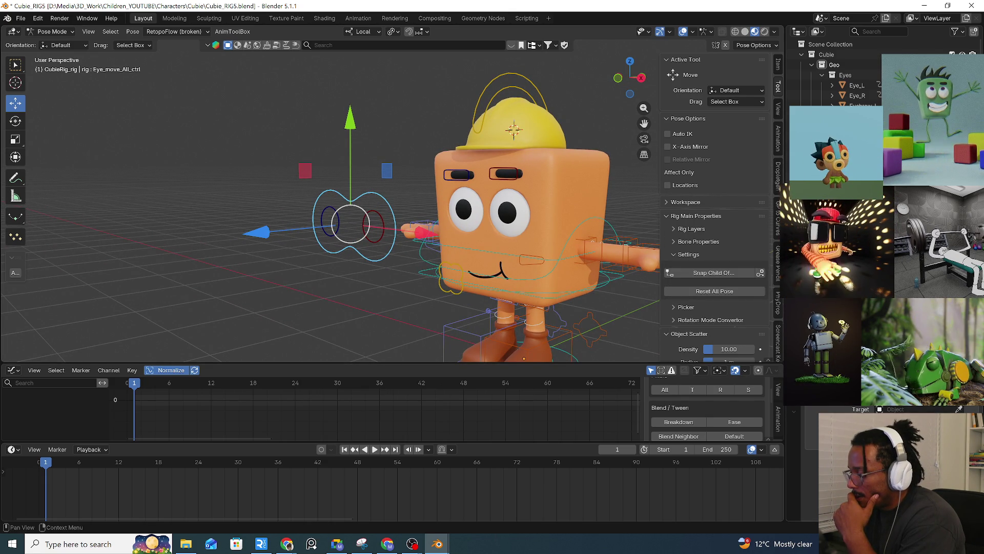
left_click(918, 409)
type("CubieRig_rig")
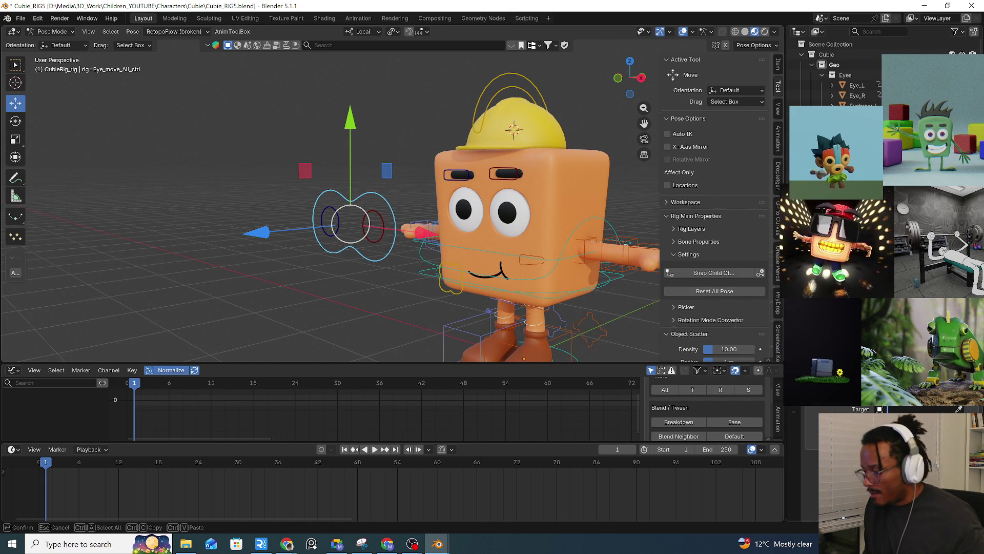
key("Return")
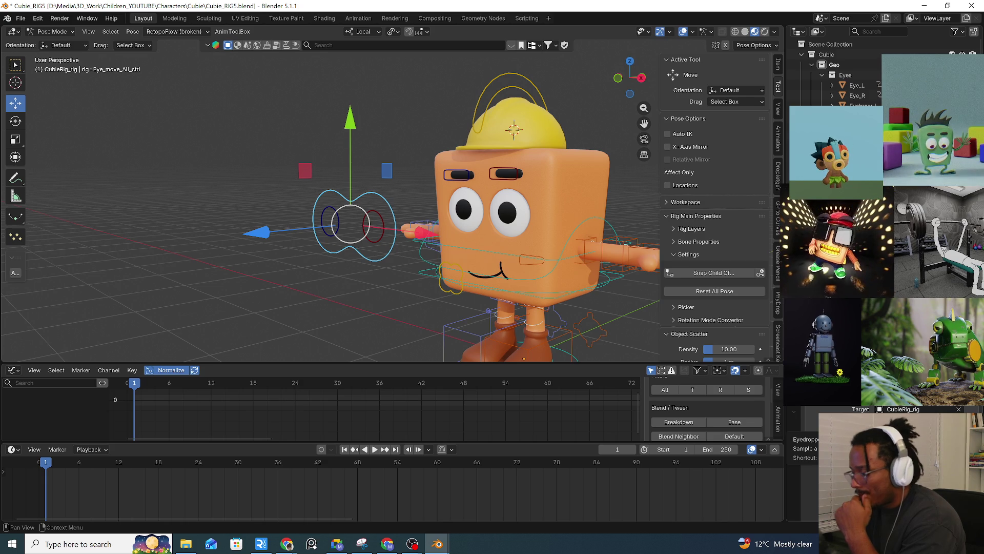
left_click(613, 234)
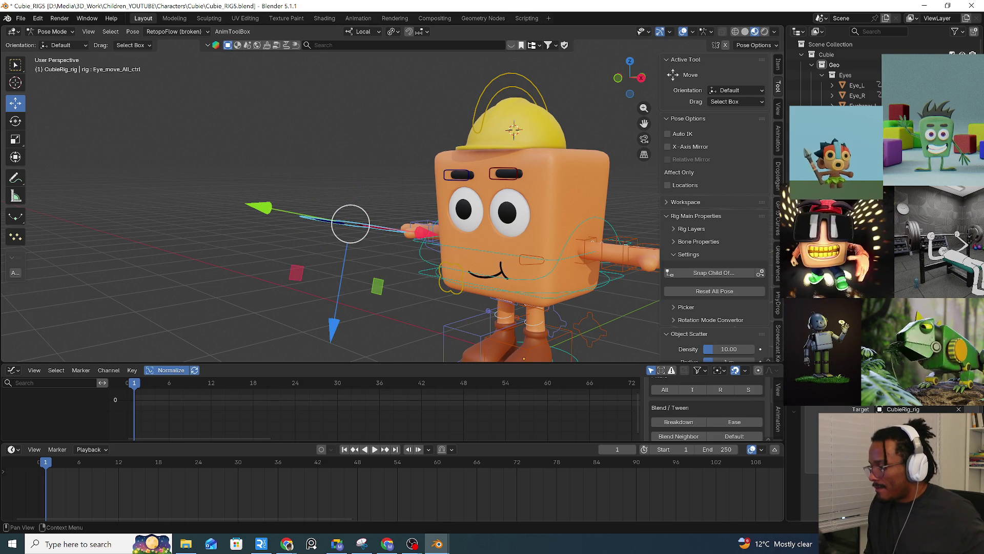
Undo the constraint target change and test-move the whole body, then cancel the move.
key("ctrl+z")
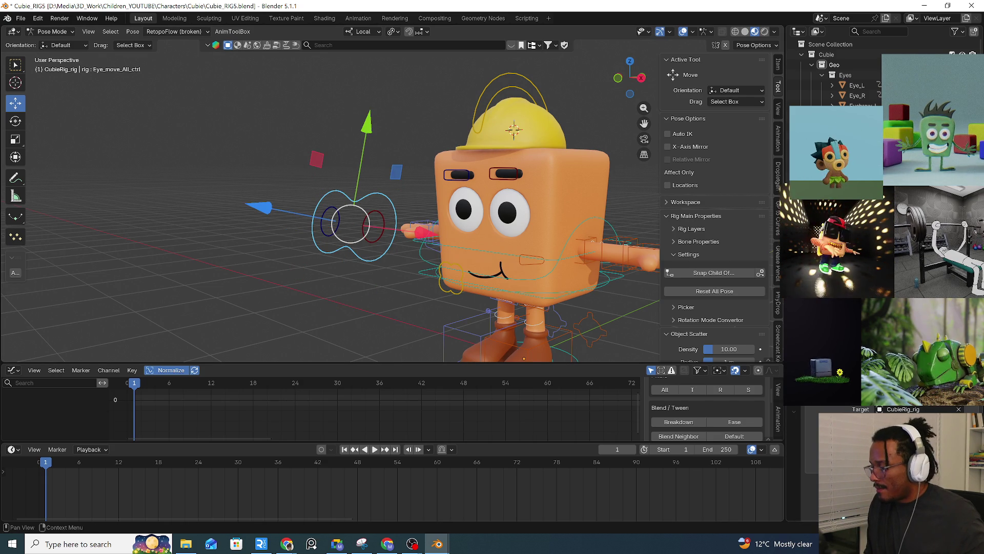
mouse_move(623, 286)
left_mouse_down()
mouse_move(552, 234)
mouse_move(582, 284)
left_mouse_up()
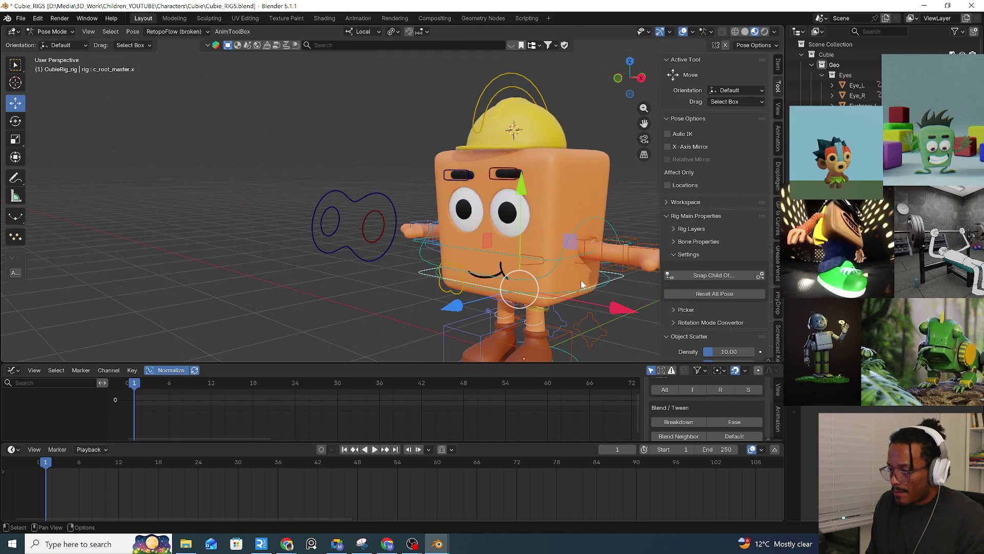
left_click(377, 230)
mouse_move(618, 280)
left_mouse_down()
mouse_move(564, 288)
mouse_move(544, 307)
mouse_move(610, 282)
mouse_move(433, 240)
left_mouse_up()
key("Escape")
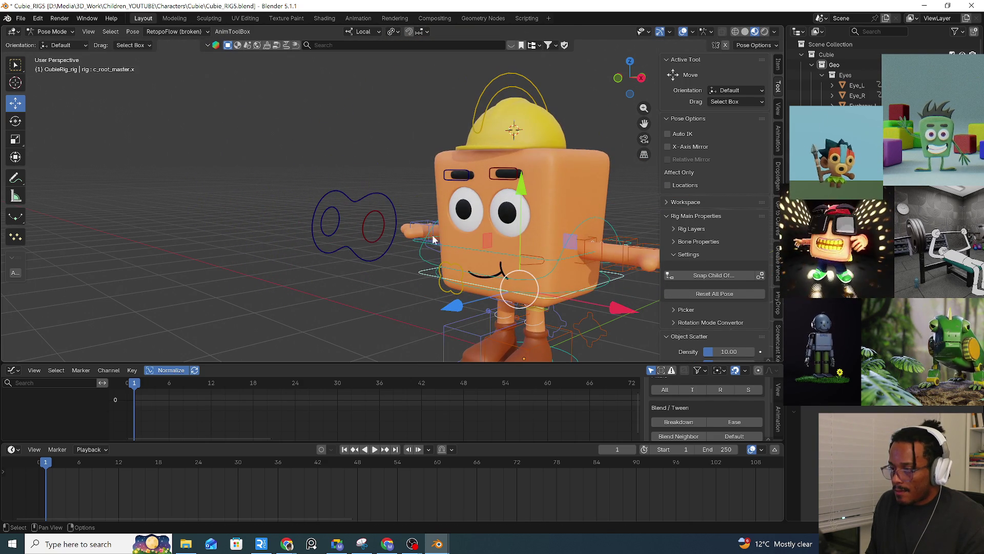
Select Eye_move_All_ctrl, test another body move, and open its Add Bone Constraint list.
left_click(388, 247)
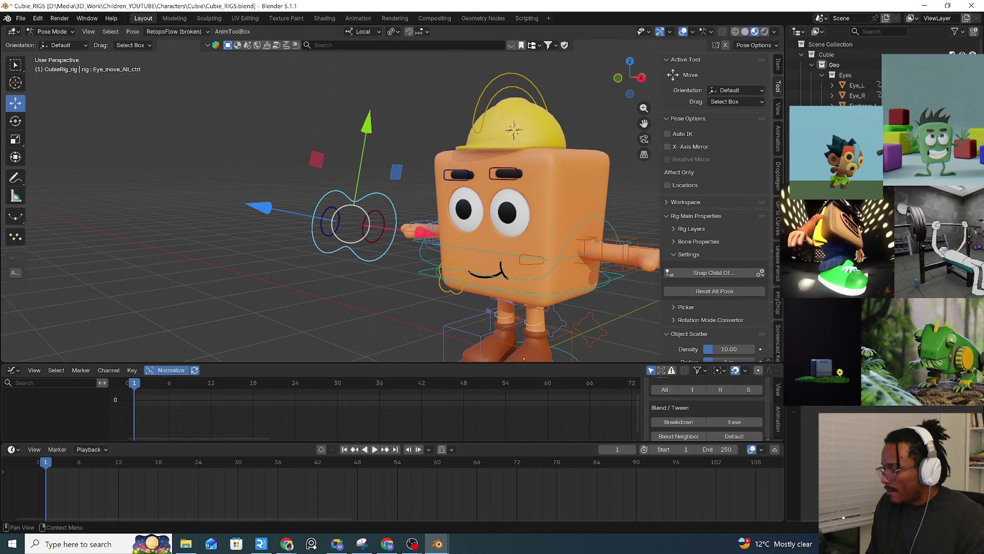
mouse_move(620, 281)
left_mouse_down()
mouse_move(559, 287)
mouse_move(589, 297)
mouse_move(620, 282)
left_mouse_up()
key("Escape")
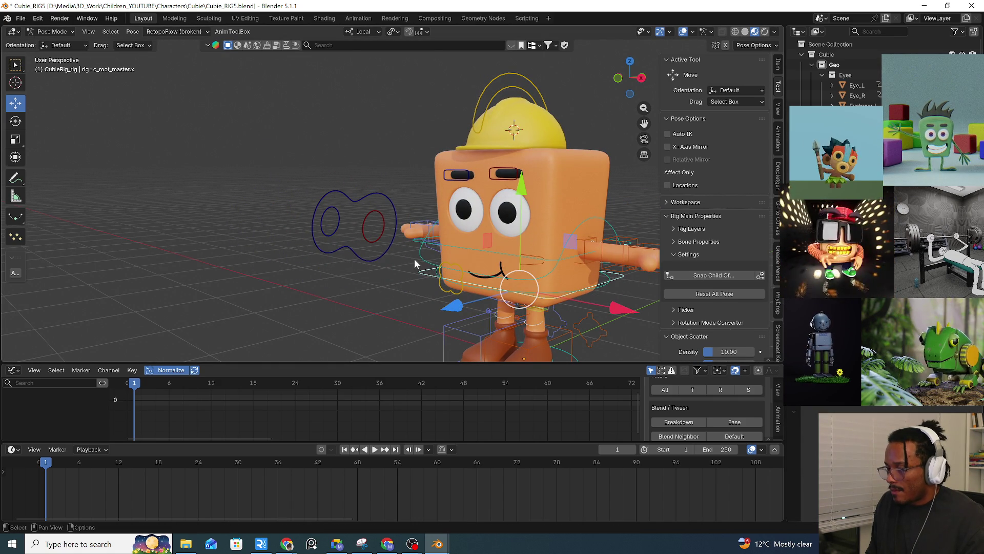
left_click(386, 254)
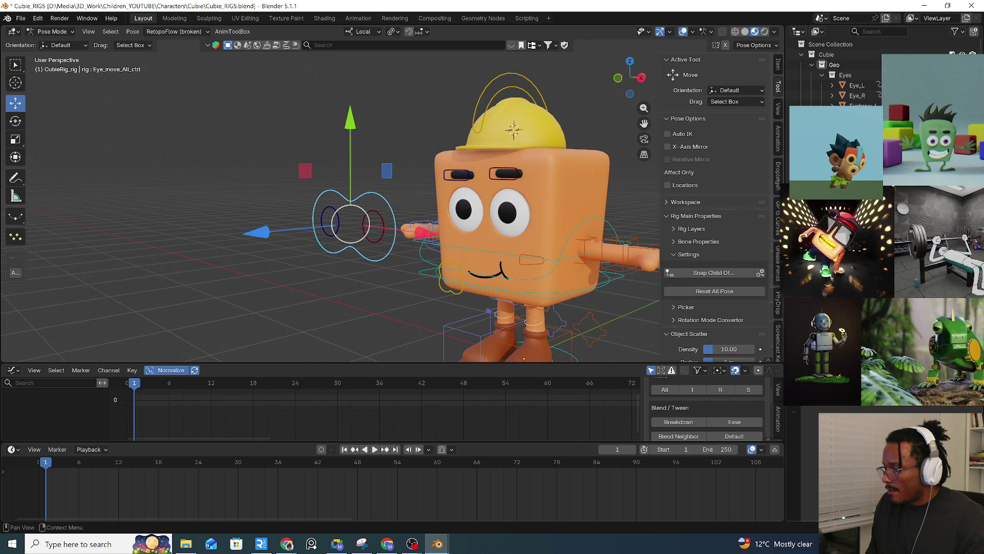
key("ctrl+shift+c")
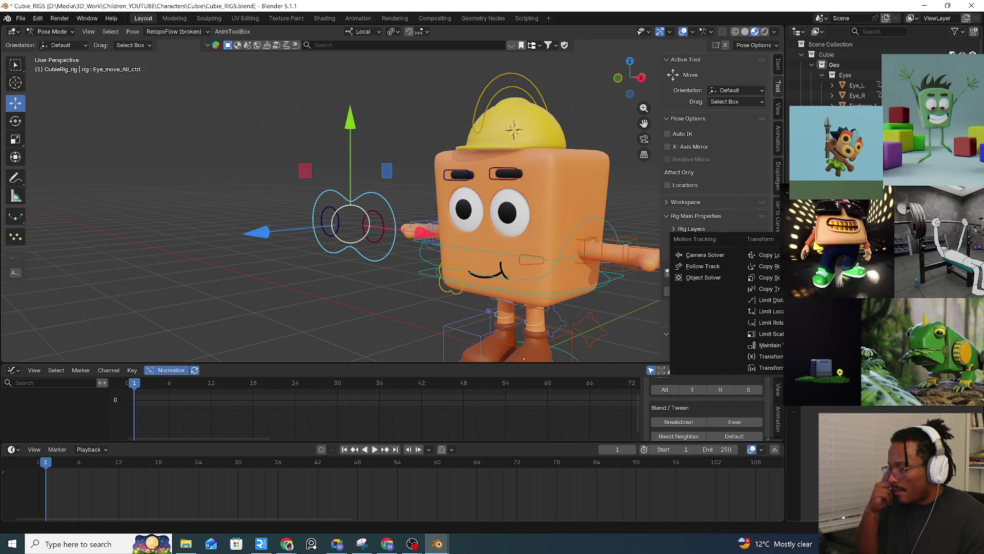
key("Escape")
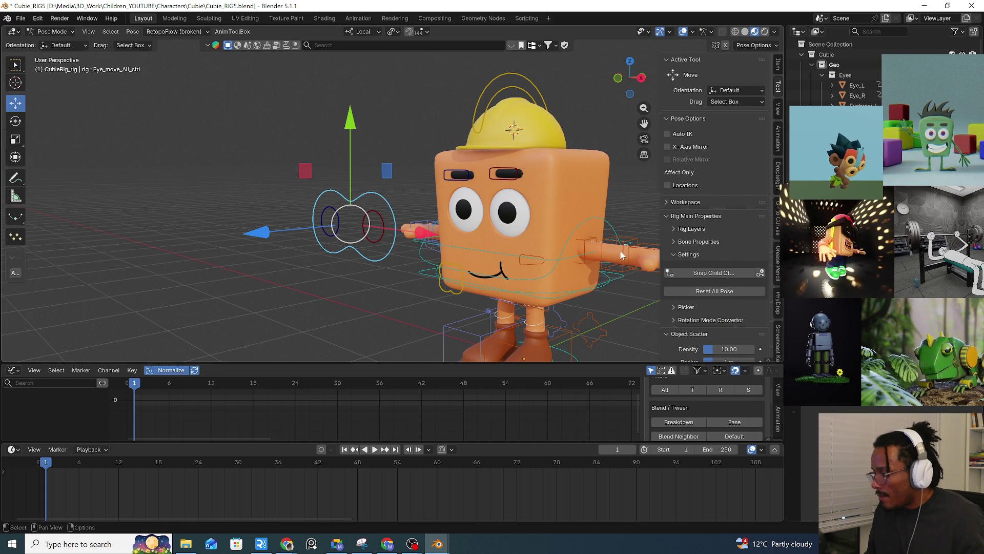
left_click(605, 222)
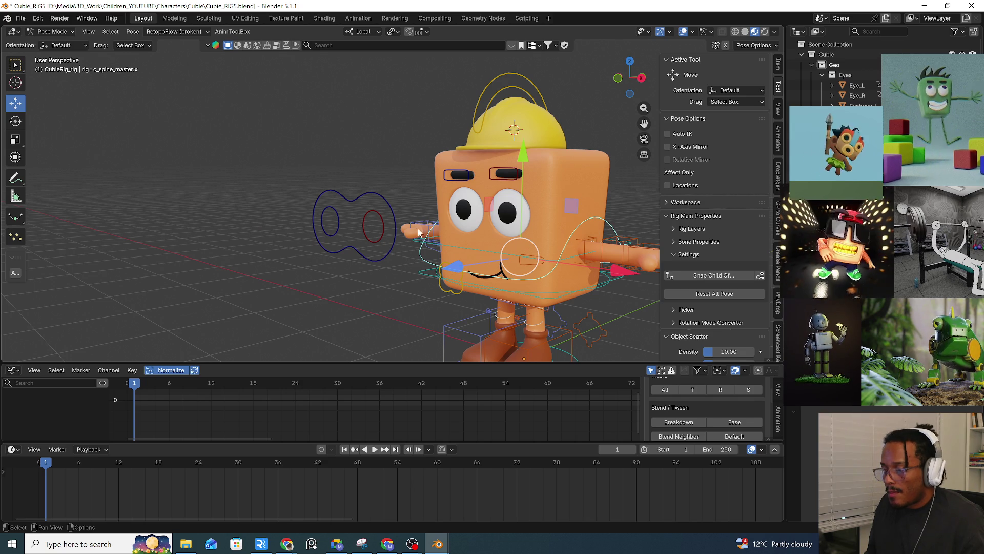
left_click(385, 256)
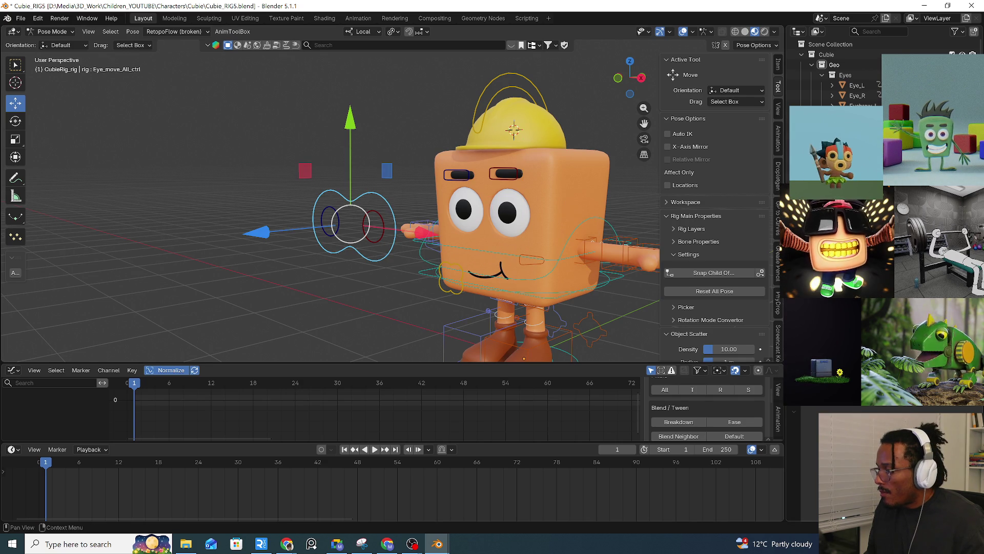
key("ctrl+shift+c")
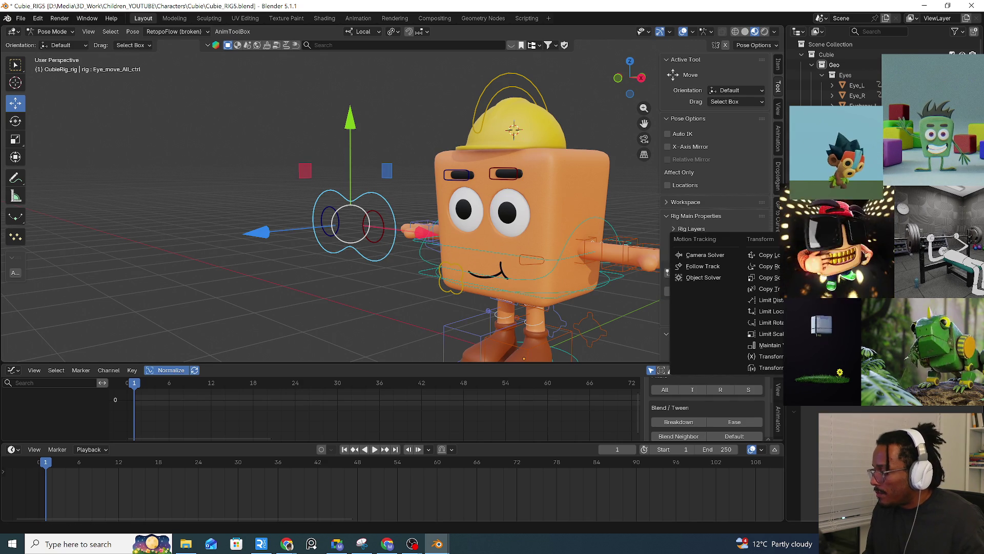
key("Escape")
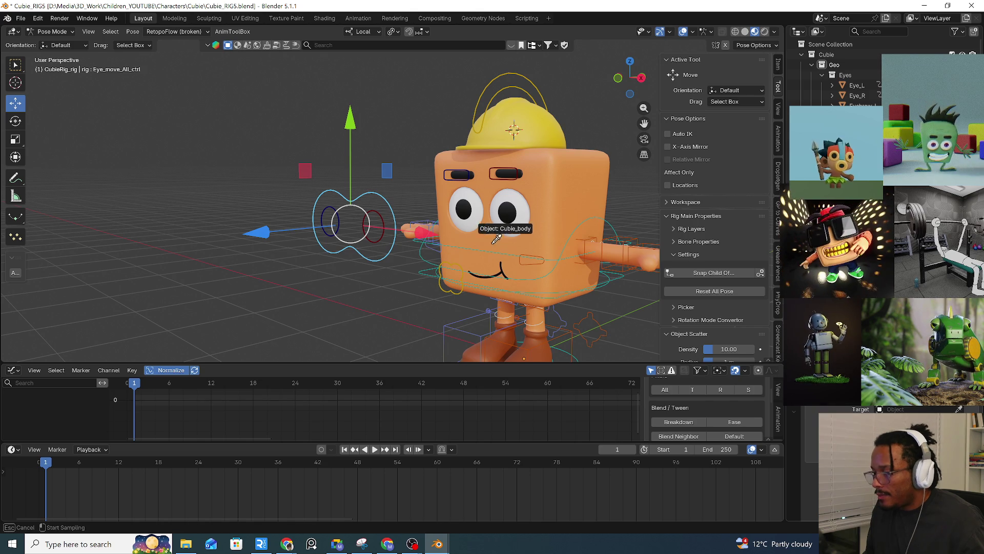
left_click(604, 226)
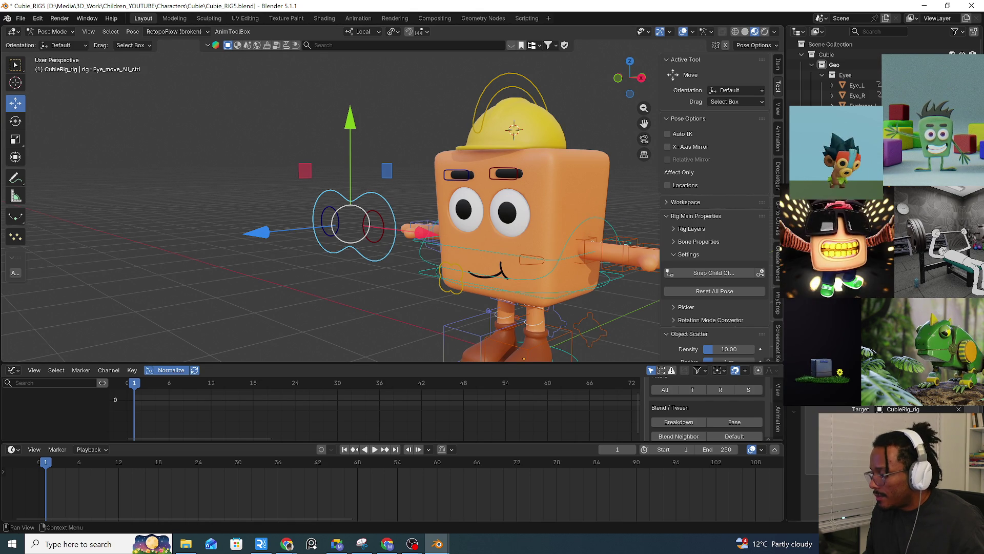
left_click(617, 262)
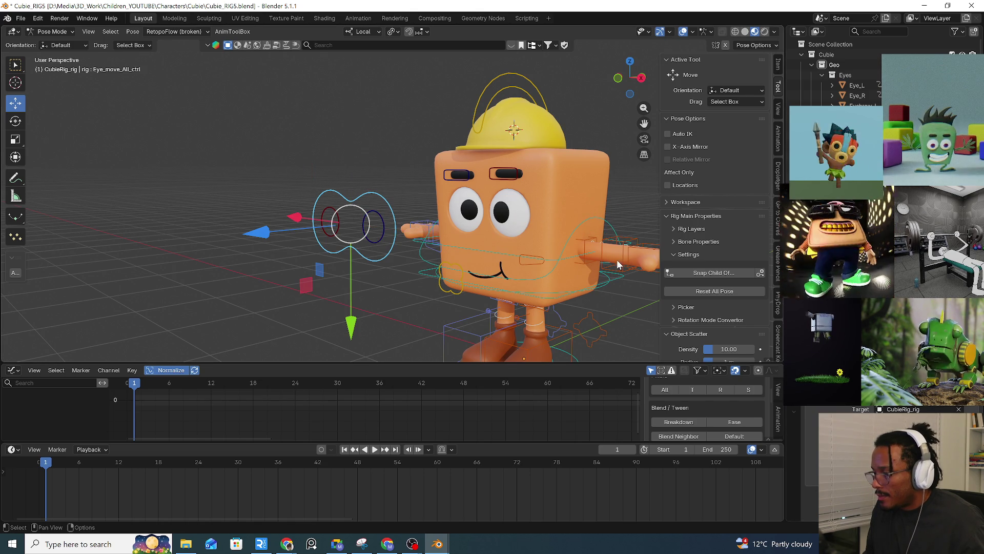
mouse_move(617, 278)
left_mouse_down()
mouse_move(624, 236)
mouse_move(482, 261)
mouse_move(687, 264)
mouse_move(625, 266)
left_mouse_up()
key("Escape")
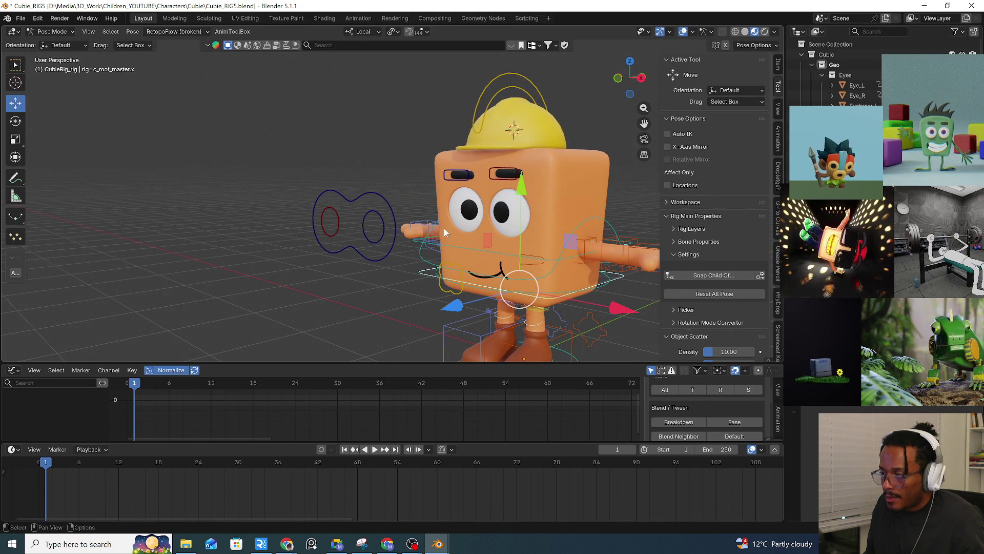
left_click(396, 235)
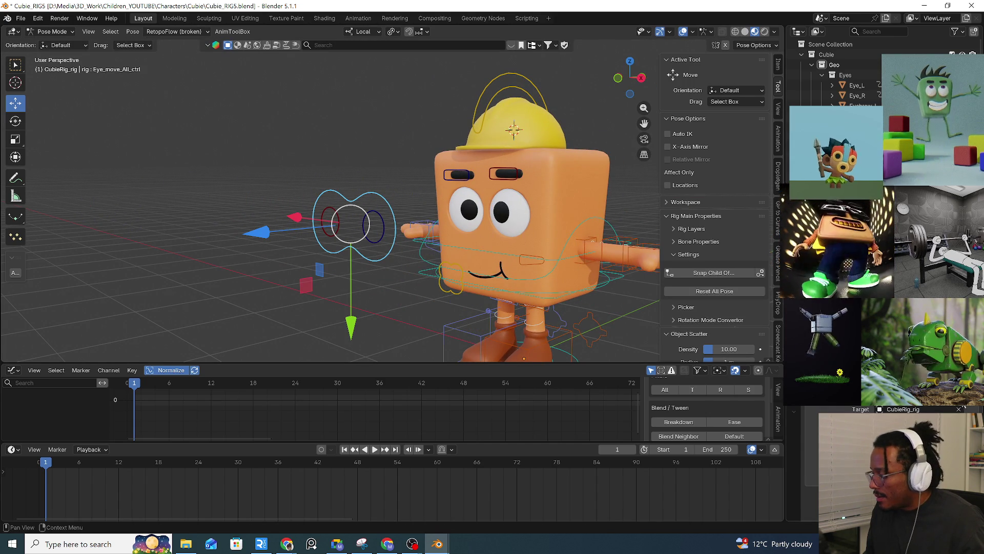
key("alt+r")
key("ctrl+shift+c")
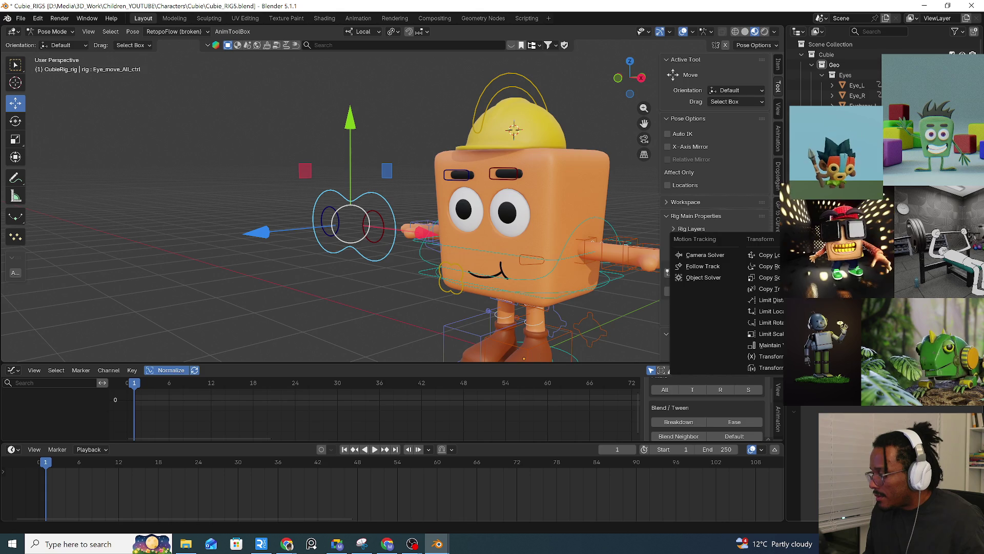
left_click(913, 277)
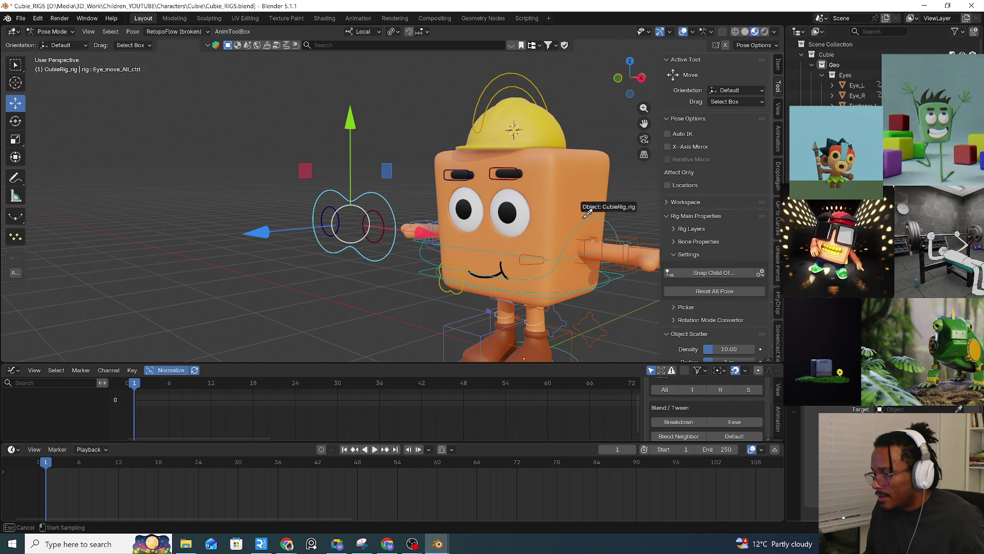
left_click(621, 258)
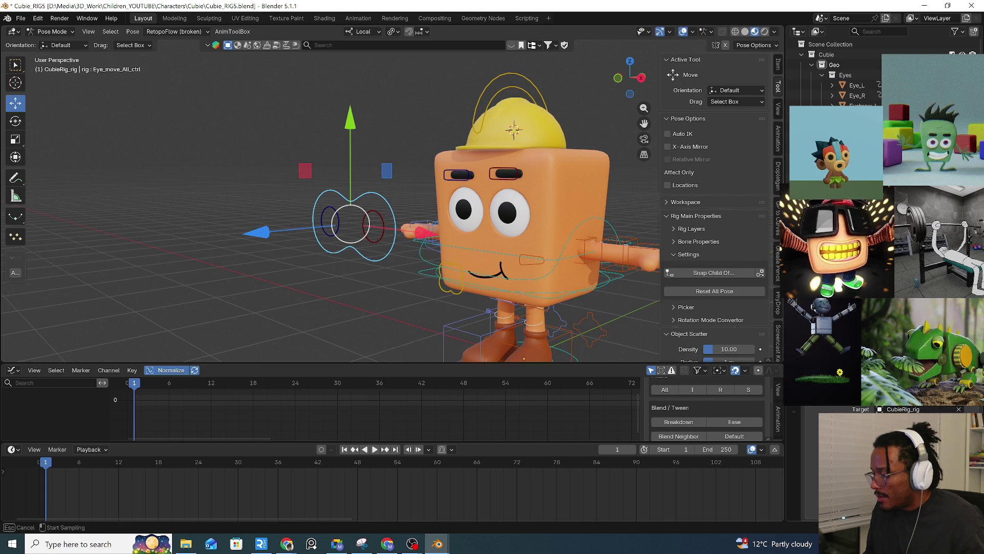
left_click(604, 227)
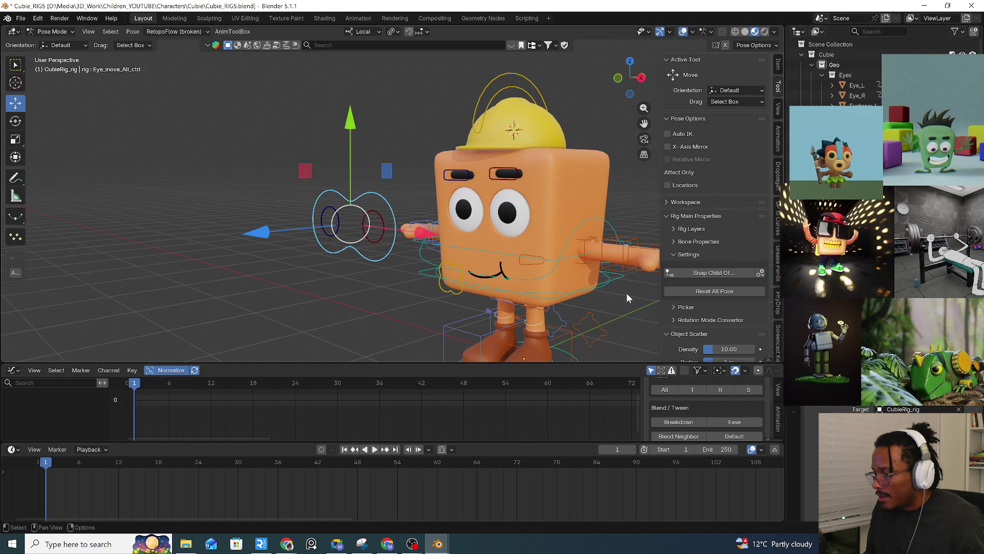
left_click(622, 275)
key("g")
key("Escape")
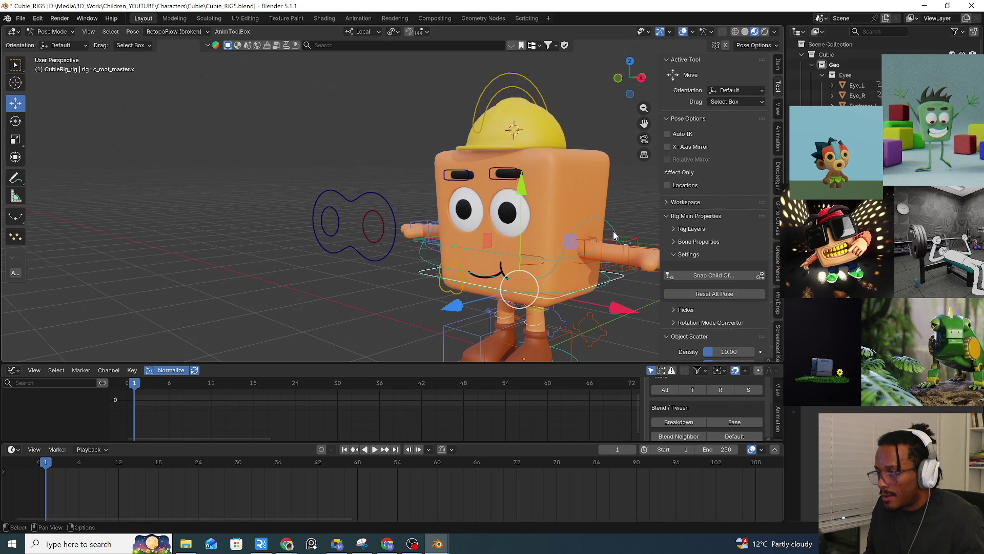
left_click(376, 199)
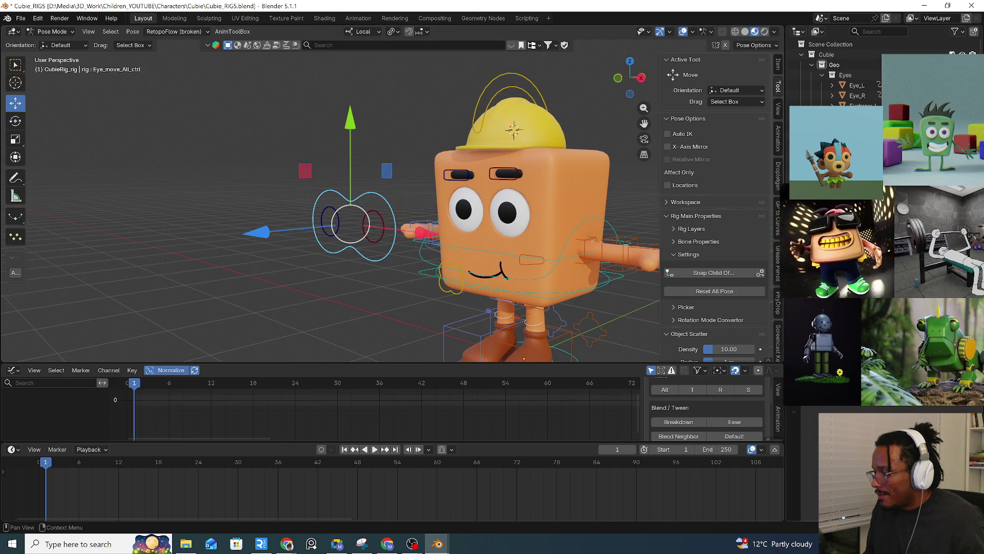
key("ctrl+shift+c")
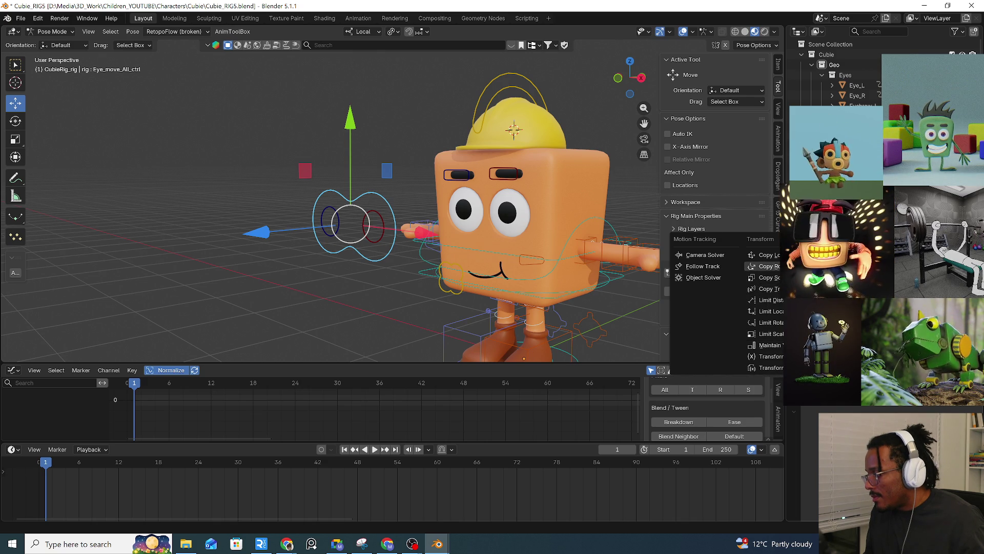
left_click(767, 266)
left_click(959, 409)
left_click(608, 218)
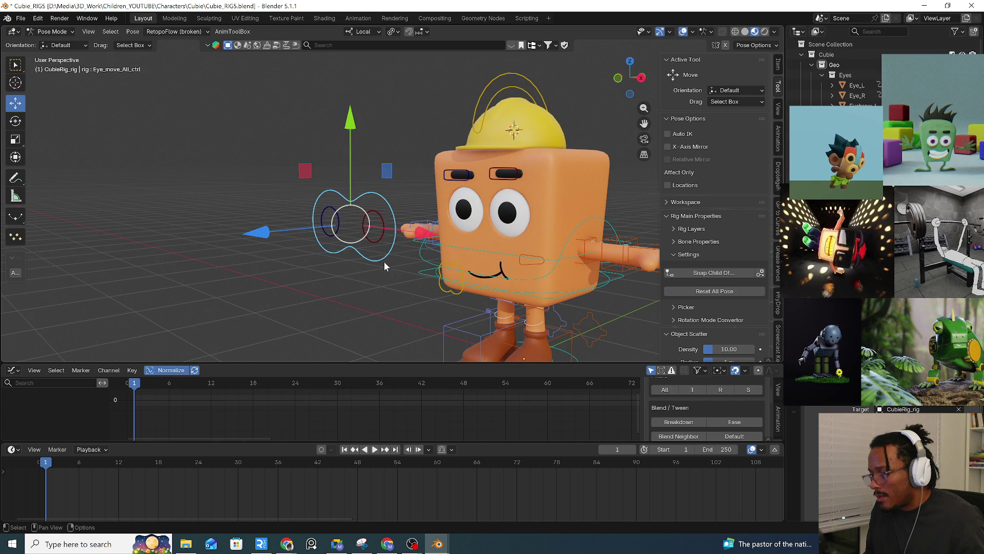
left_click(616, 277)
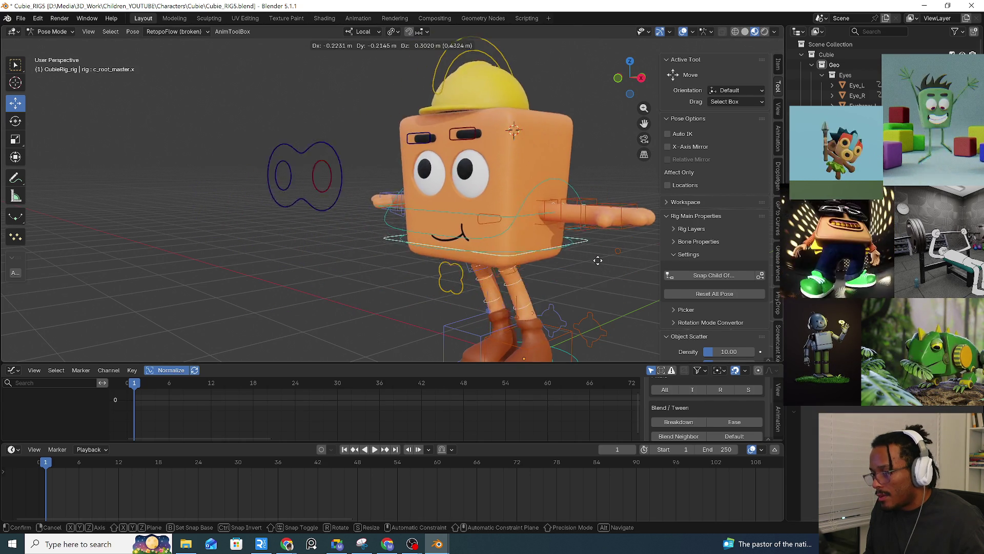
left_click(389, 254)
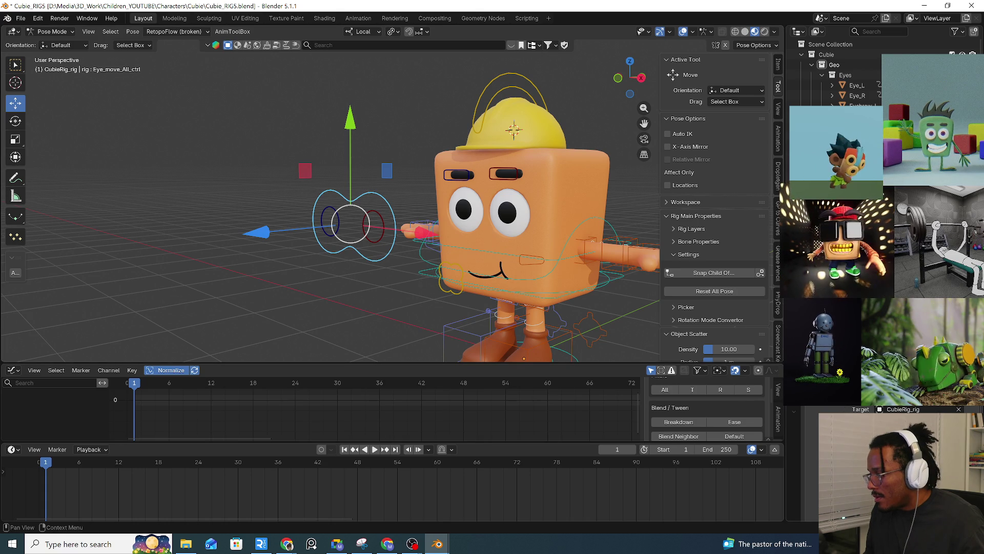
mouse_move(613, 281)
left_mouse_down()
mouse_move(474, 274)
mouse_move(575, 289)
left_mouse_up()
left_click(392, 256)
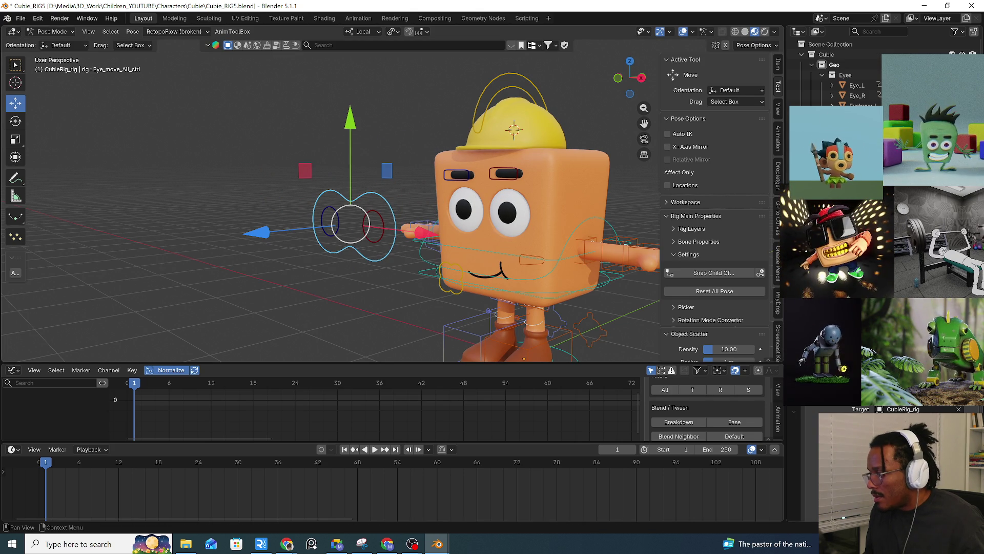
Check the eye target's rest position with Alt+G, undo it, and slightly rotate the root control.
key("alt+g")
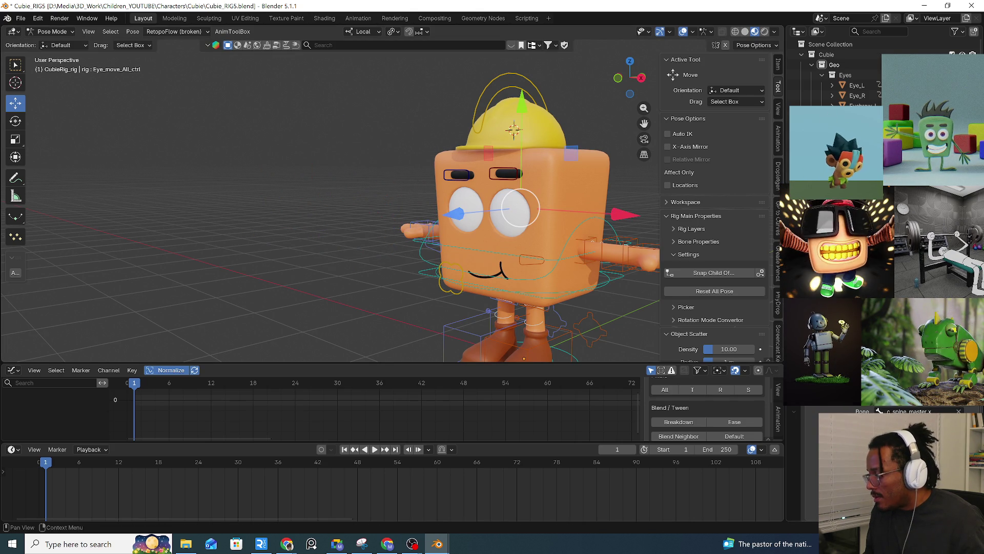
key("ctrl+z")
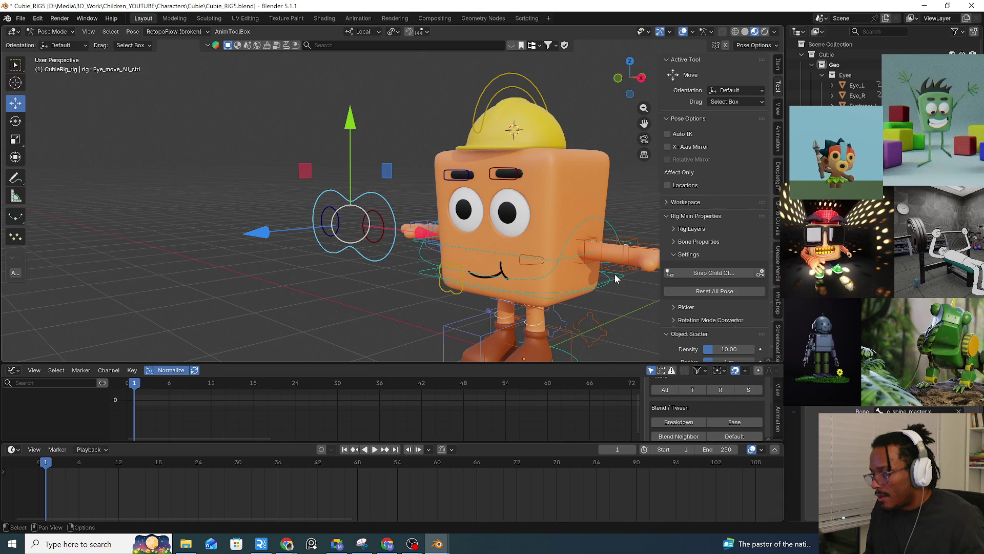
left_click(504, 263)
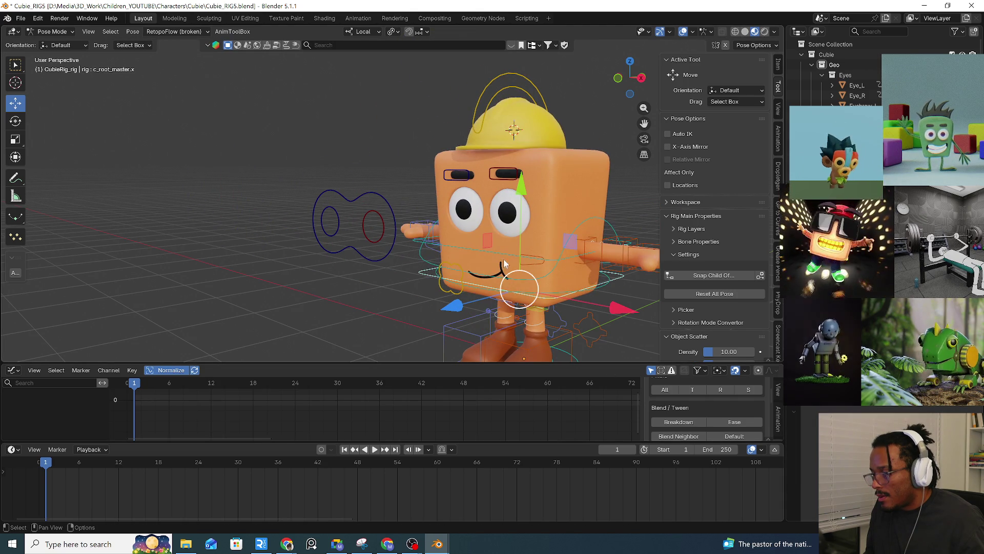
left_click(392, 251)
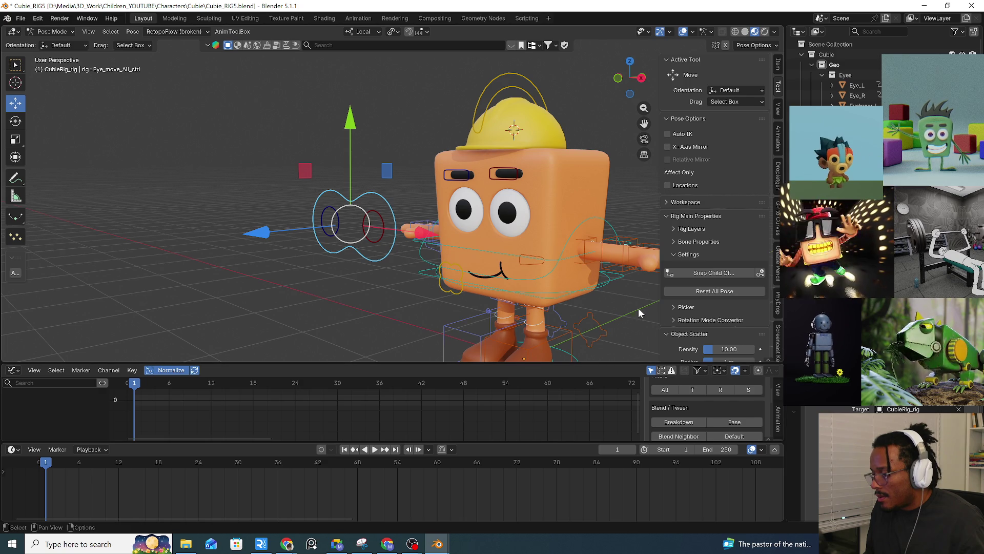
left_click(618, 277)
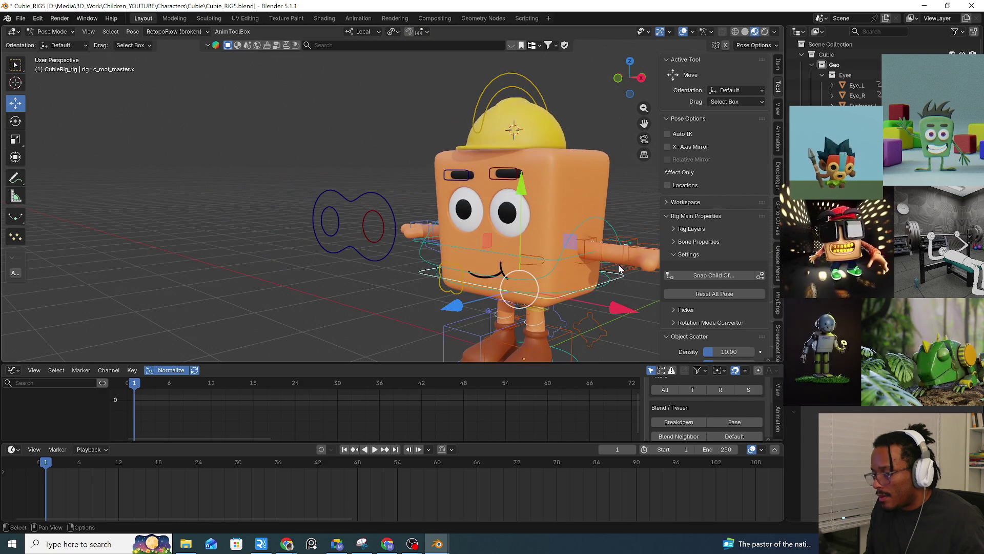
key("r")
left_click(393, 242)
right_click(393, 243)
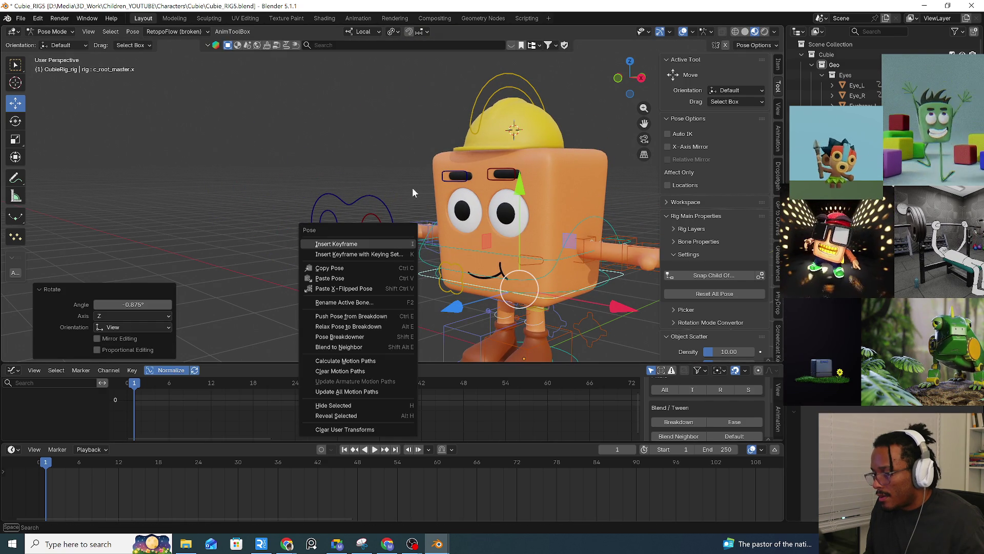
Recheck the eye target's cleared position, test-move the character, and open Add Bone Constraint for the eye target.
left_click(392, 217)
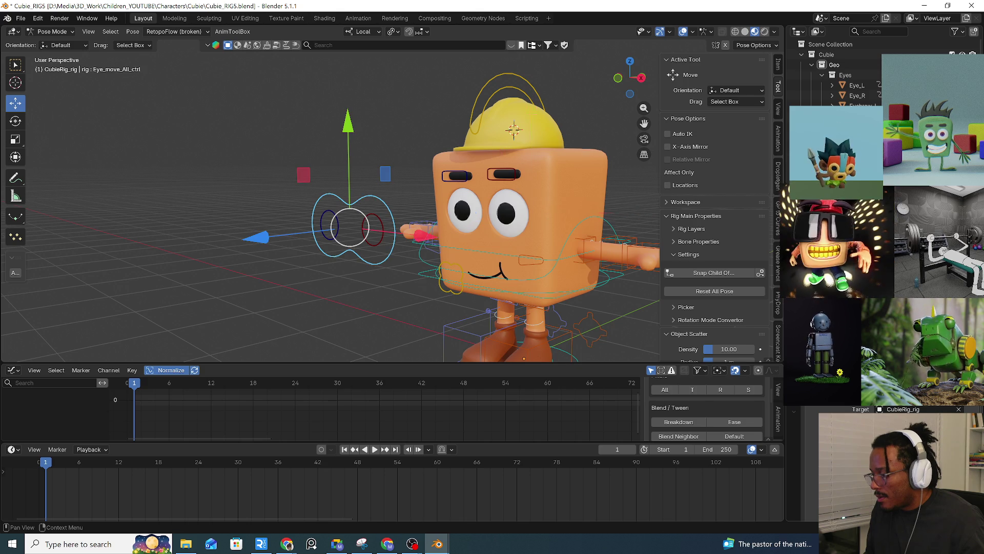
key("alt+g")
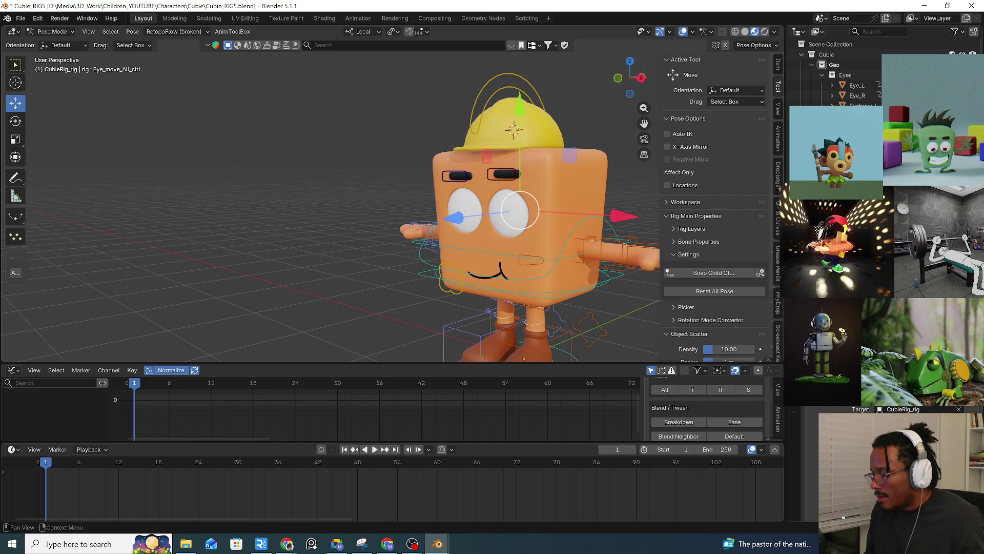
key("ctrl+z")
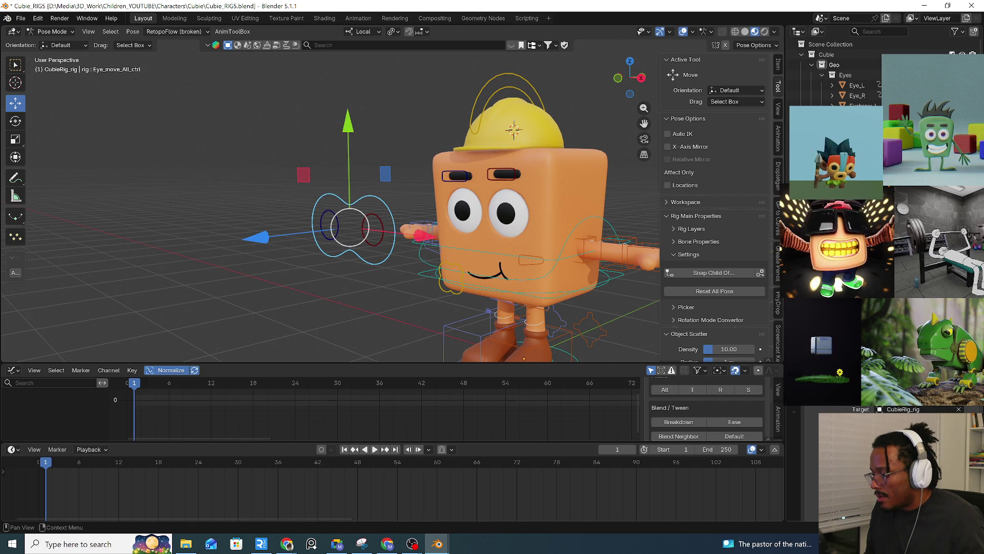
mouse_move(620, 272)
left_mouse_down()
mouse_move(569, 264)
mouse_move(543, 246)
mouse_move(605, 269)
mouse_move(548, 251)
mouse_move(572, 254)
mouse_move(644, 299)
left_mouse_up()
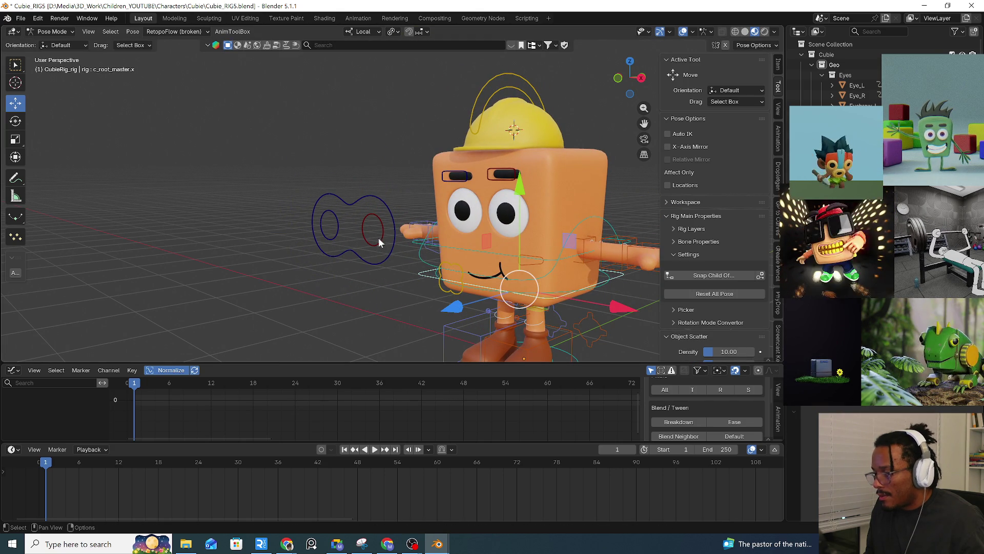
left_click(373, 256)
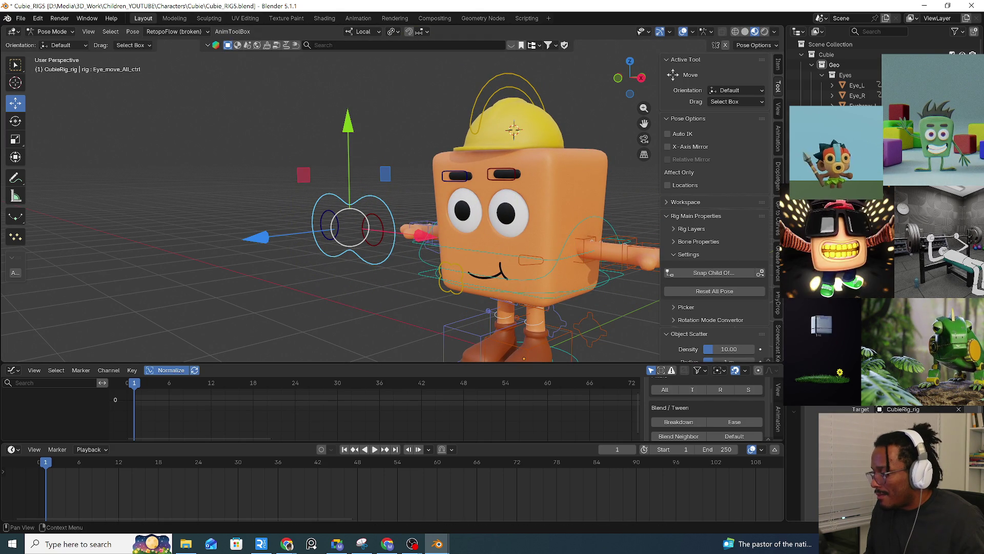
key("shift+ctrl+c")
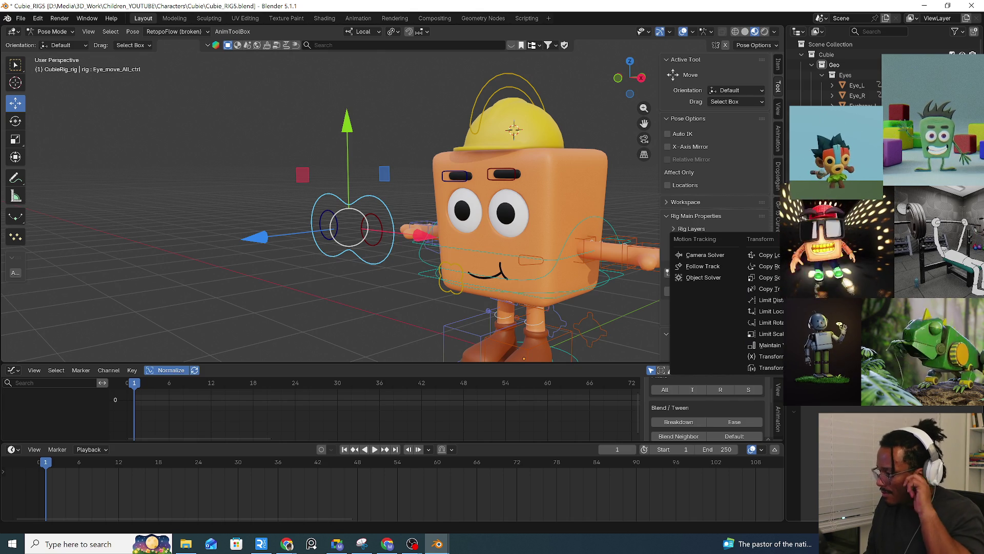
Add a Limit Distance constraint targeting CubieRig_rig to the eye target and test a root move.
left_click(778, 300)
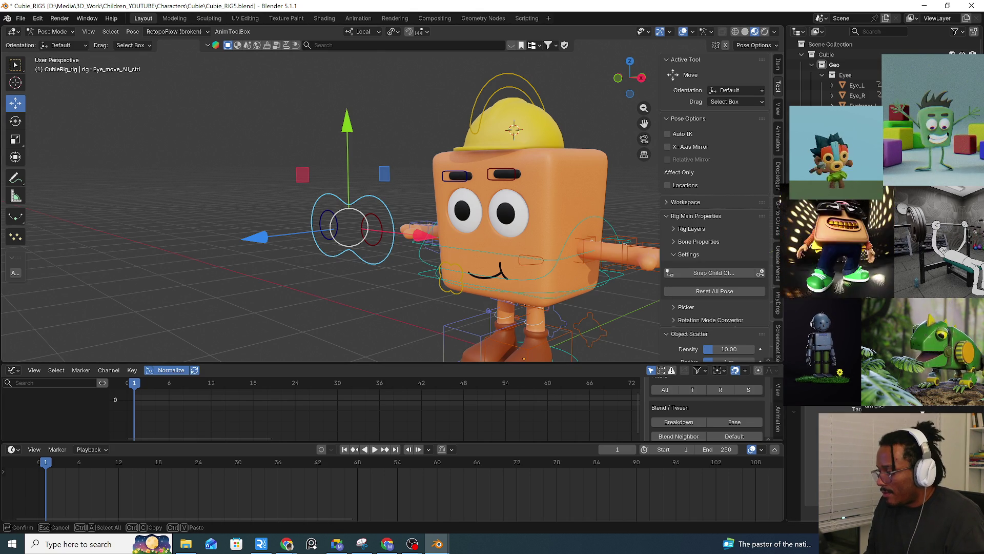
left_click(607, 219)
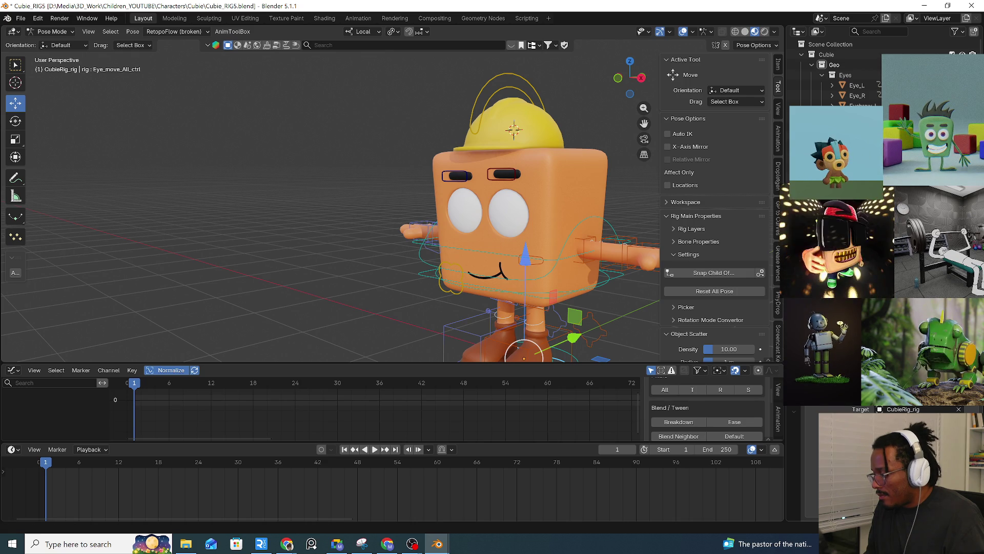
left_click(617, 280)
key("g")
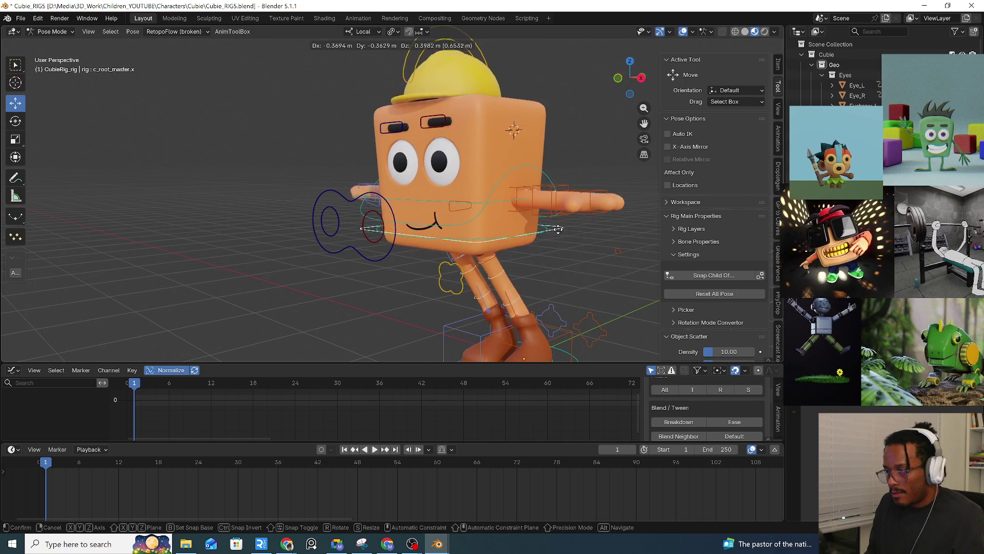
key("Escape")
left_click(394, 259)
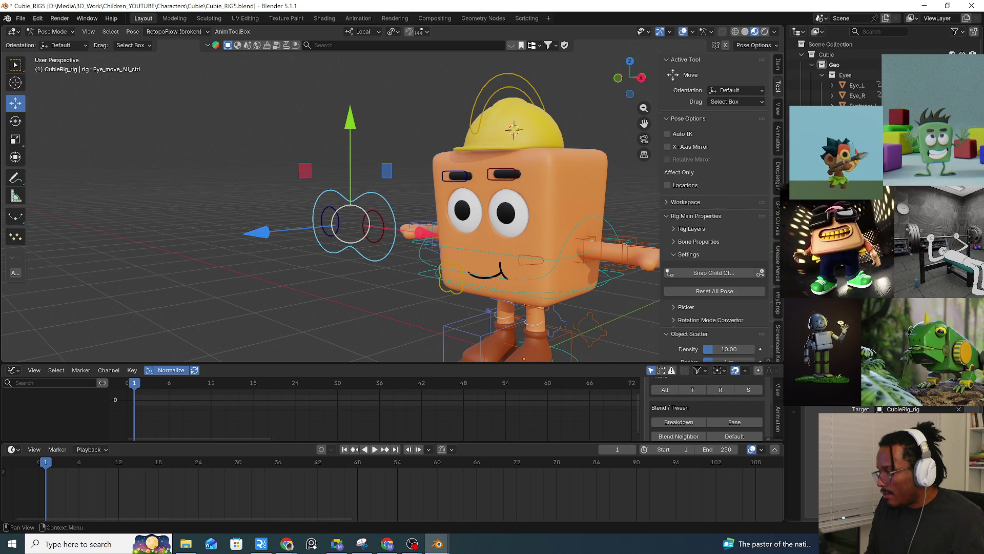
Retest the root move and adjust the constraint's blending option on the eye target.
left_click(604, 280)
key("g")
key("Escape")
left_click(393, 248)
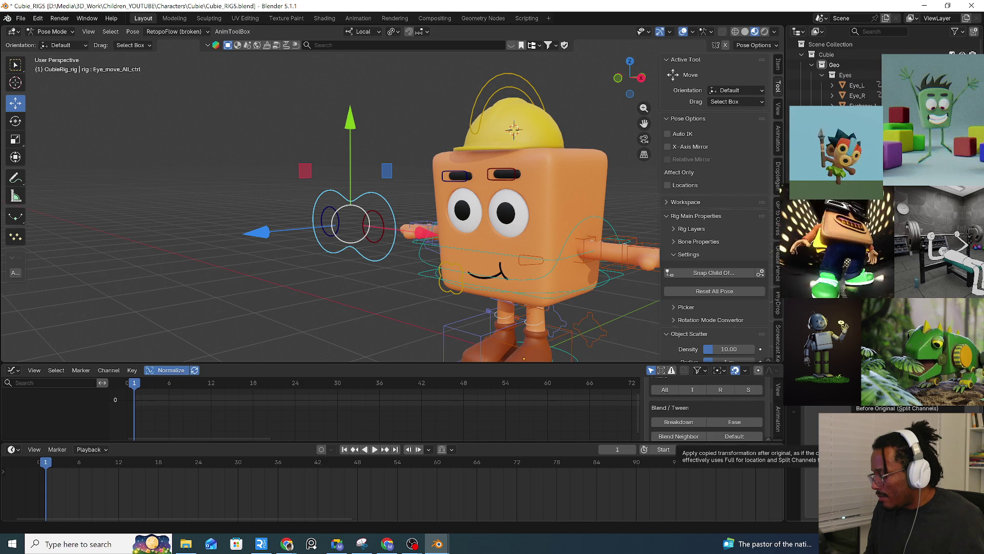
left_click(693, 391)
left_click(602, 279)
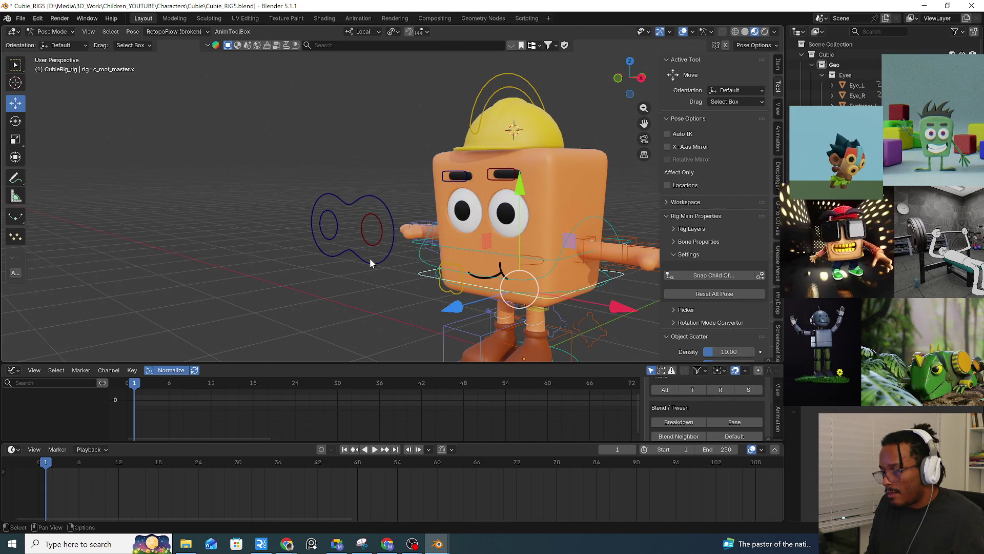
left_click(370, 257)
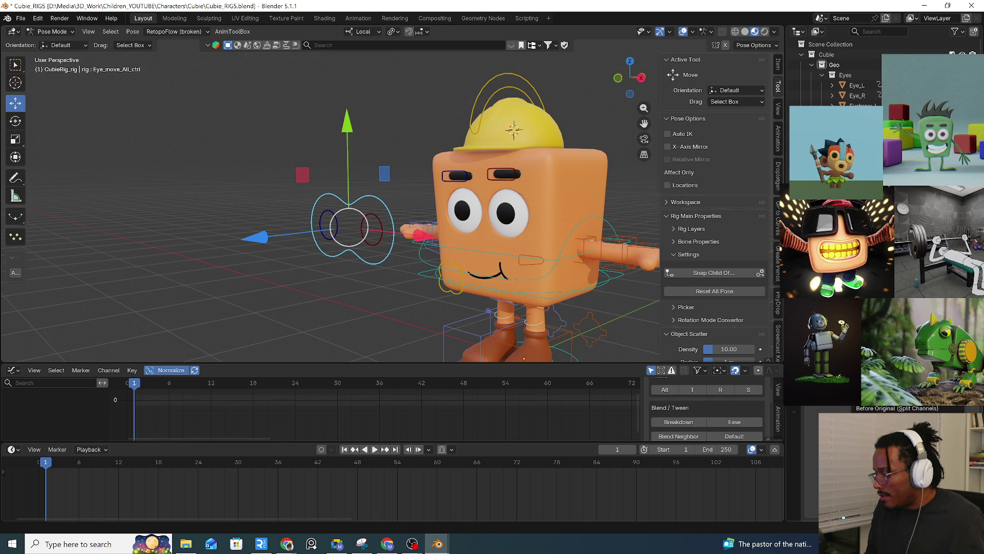
Test moving the root and leaning the spine, then reopen Add Bone Constraint for the eye target.
left_click(620, 280)
key("g")
key("Escape")
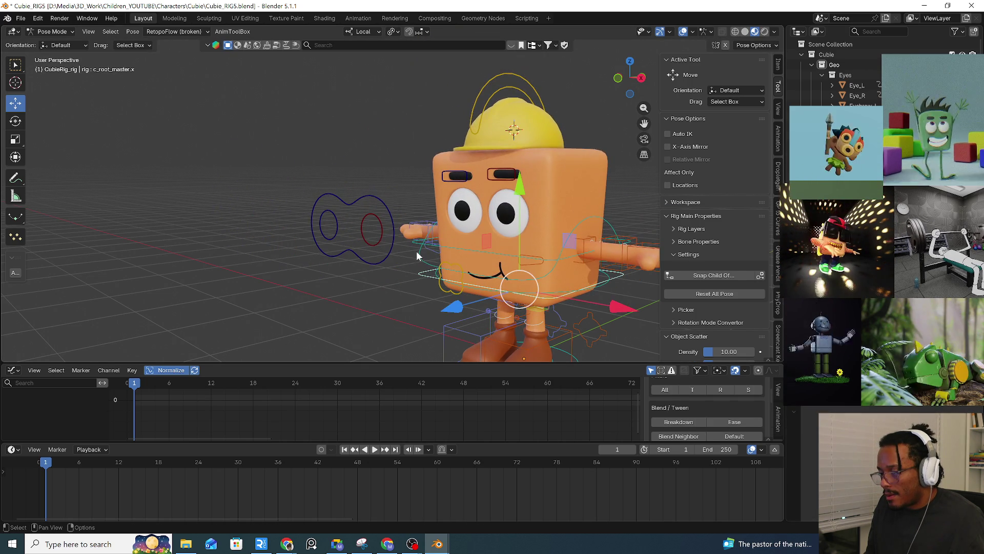
left_click(389, 253)
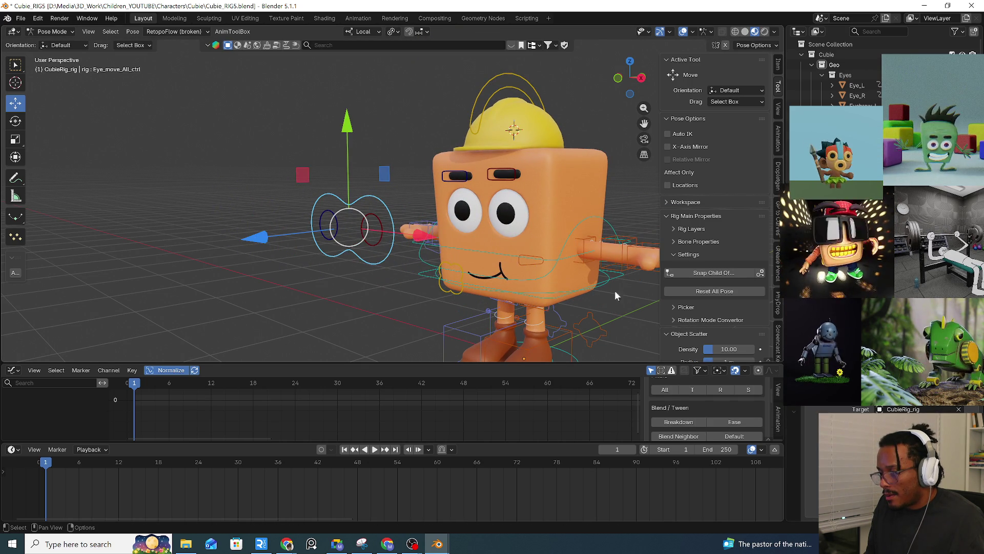
left_click(620, 275)
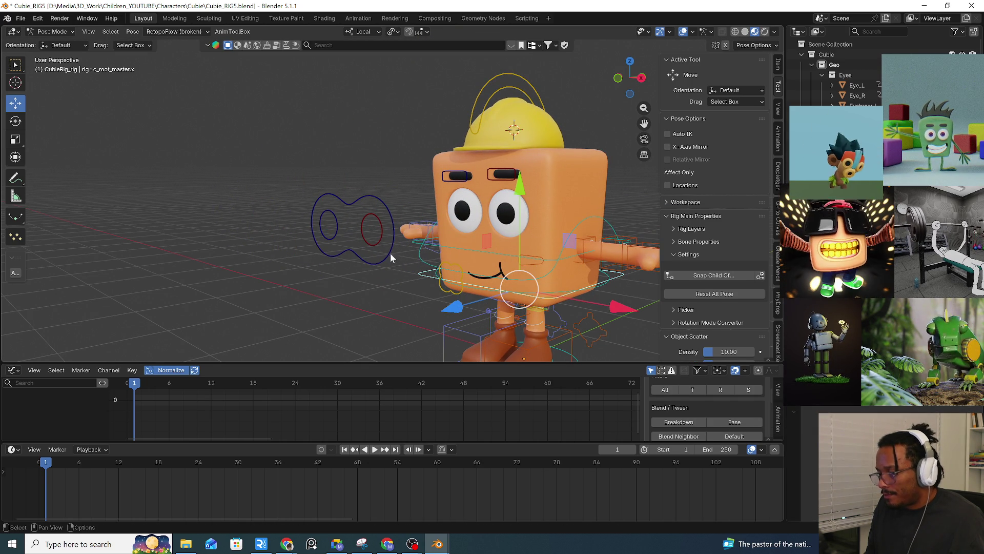
left_click(610, 221)
key("g")
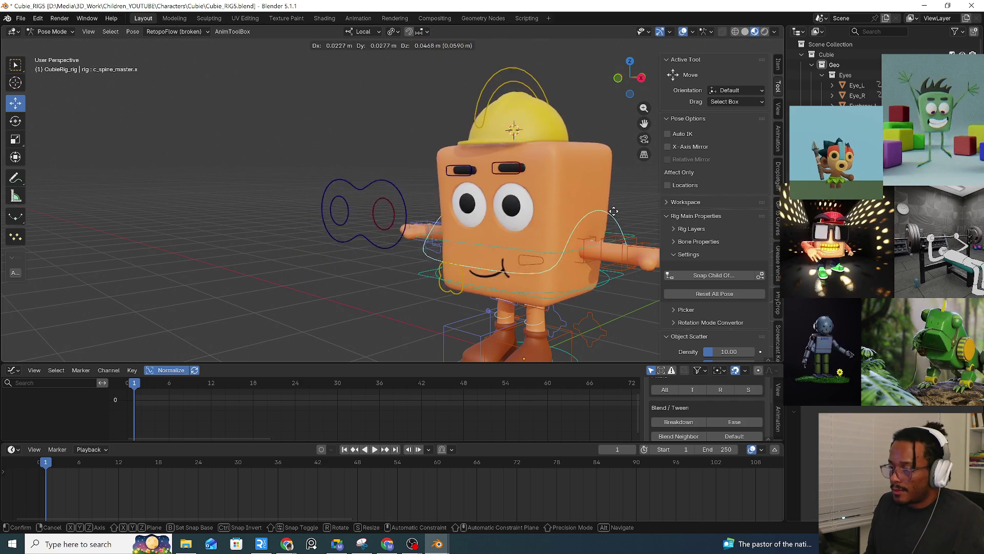
key("Escape")
left_click(382, 256)
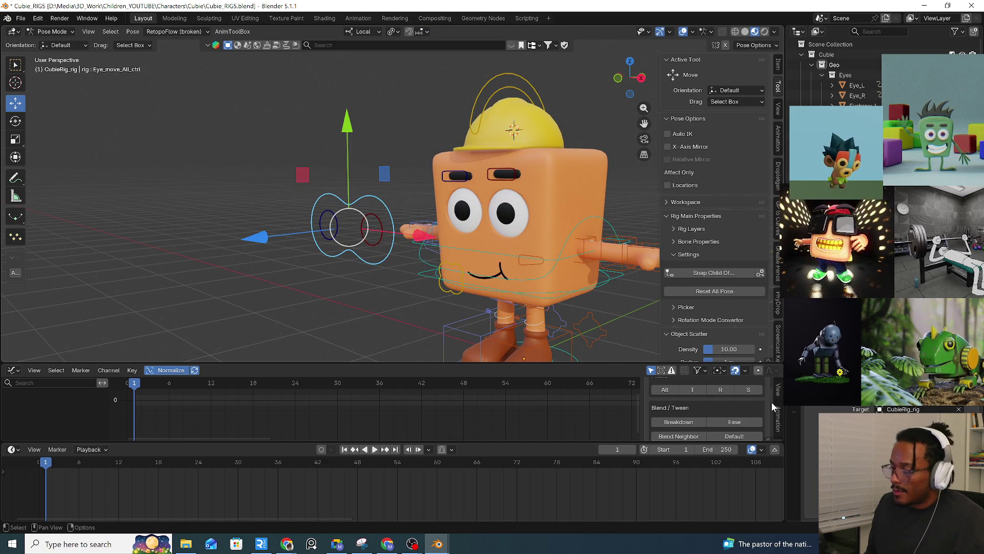
key("ctrl+shift+c")
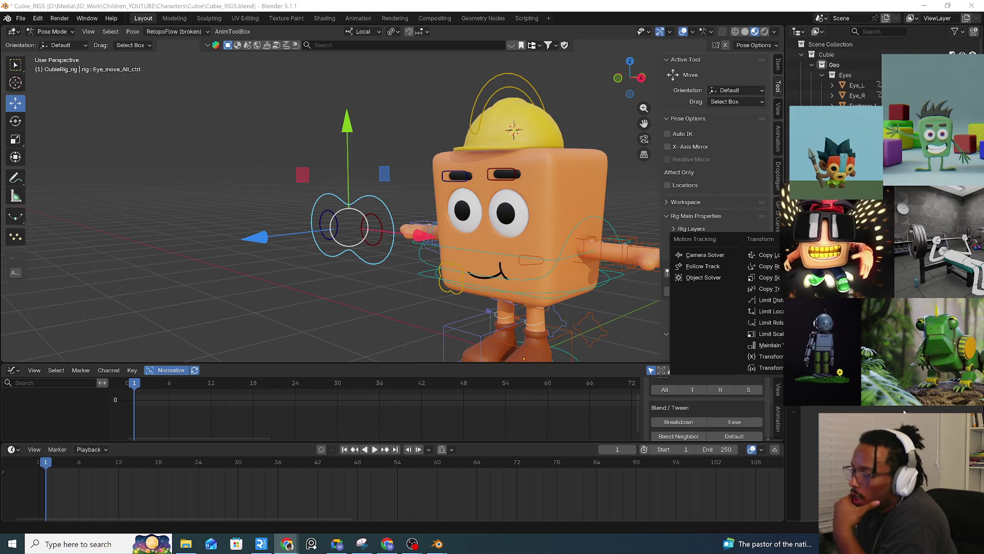
Dismiss the constraint list, nudge the eye target slightly, and test-move the rig.
key("Escape")
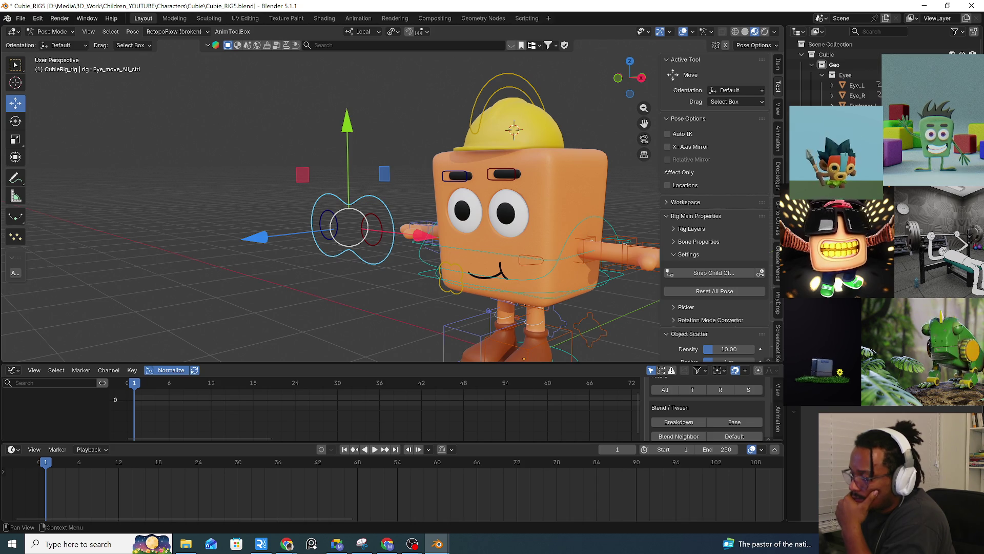
left_click_drag(348, 227, 351, 223)
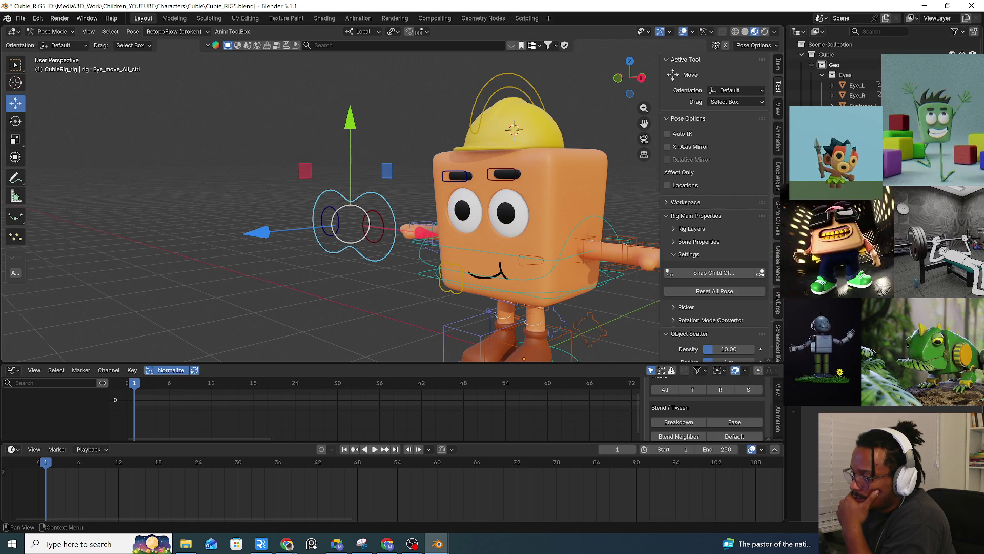
left_click(620, 277)
key("g")
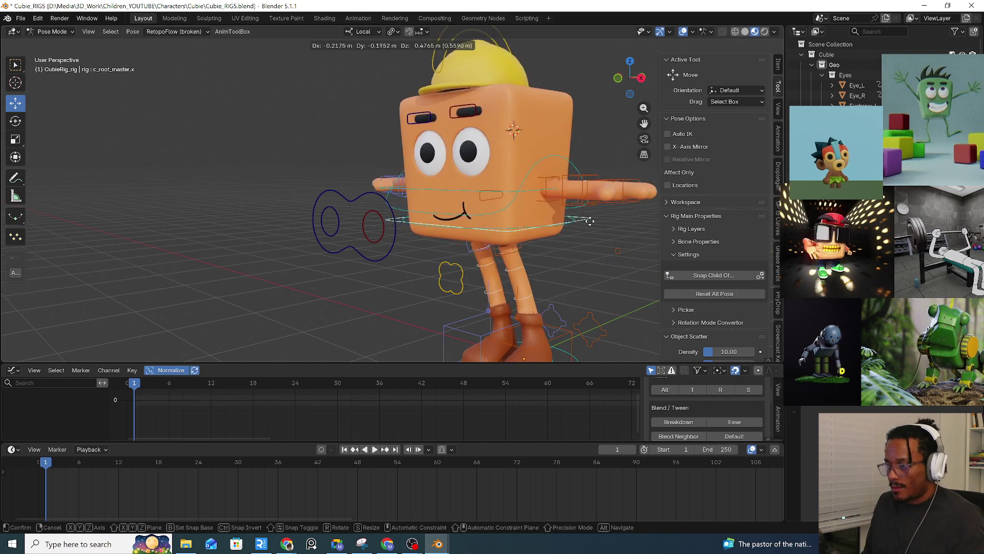
key("Escape")
left_click(383, 257)
key("shift+ctrl+c")
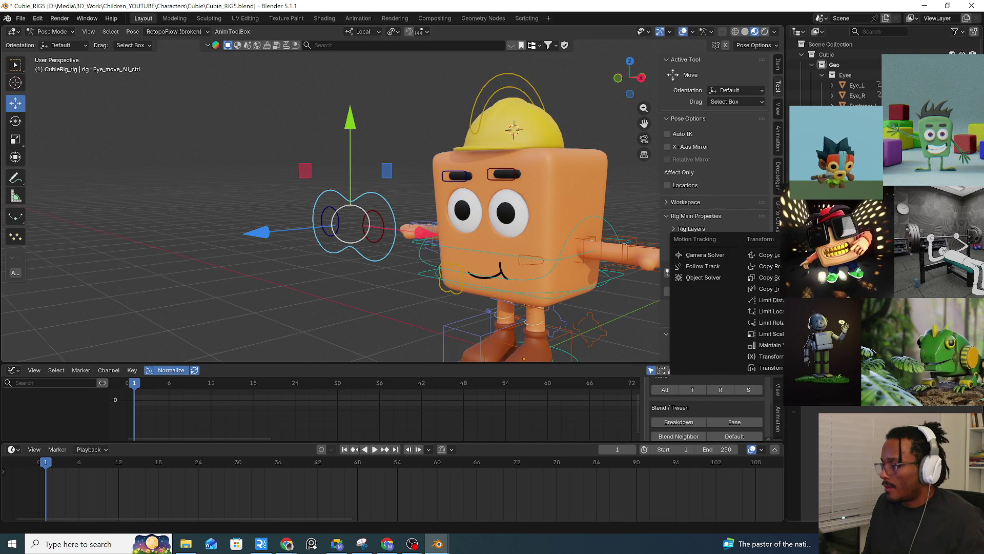
Try an eyedropper target and Reset All Pose, undoing both after a body-move test.
left_click(760, 273)
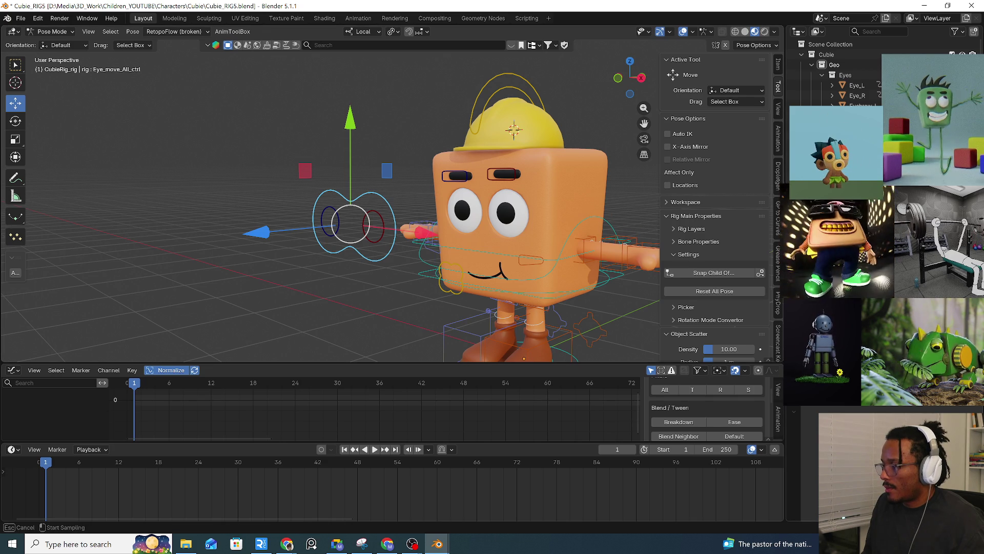
left_click(614, 279)
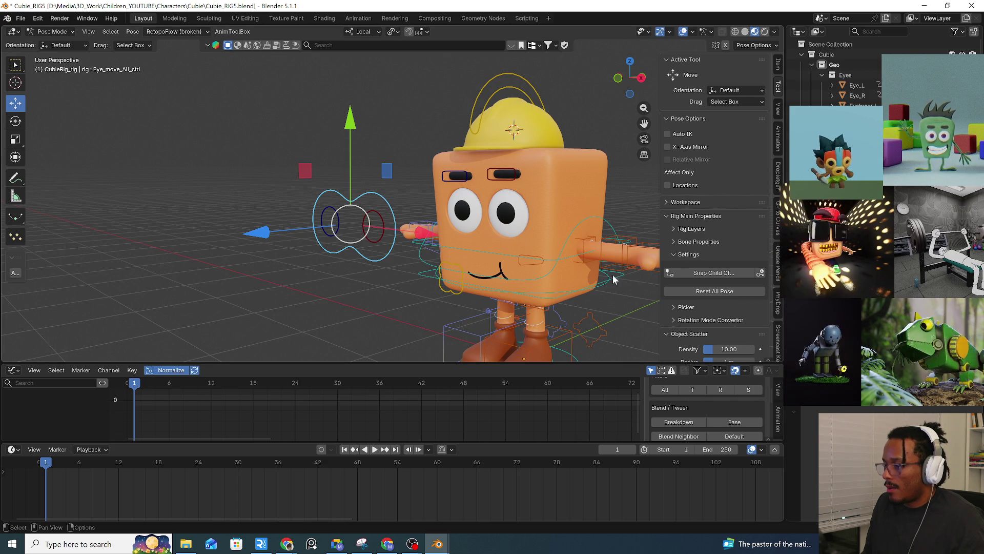
key("ctrl+z")
key("ctrl+z")
key("ctrl+z")
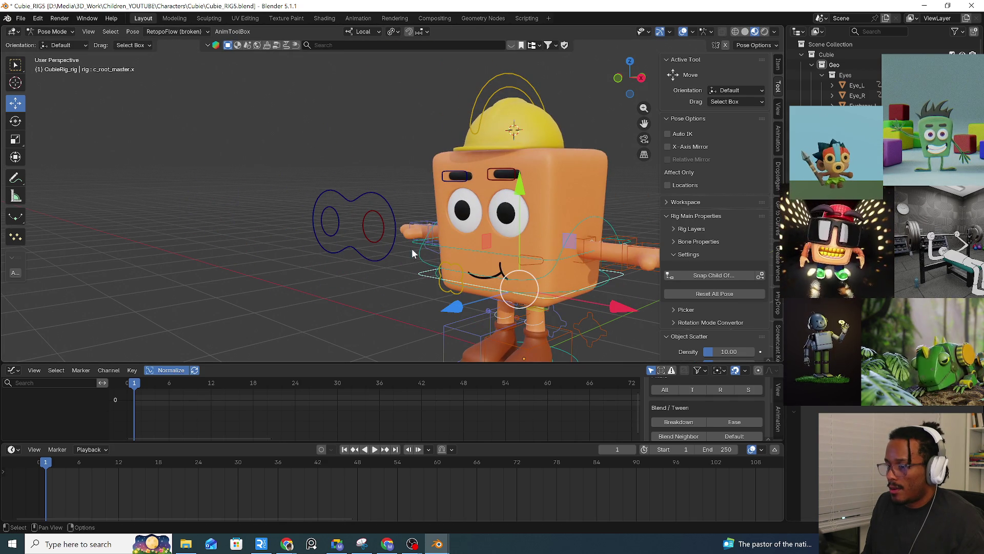
left_click(391, 247)
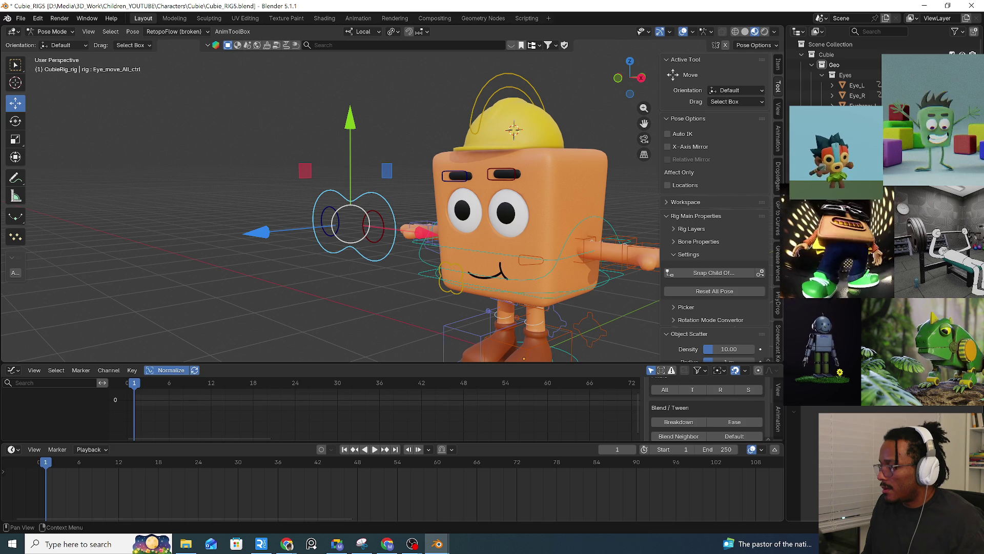
left_click(761, 292)
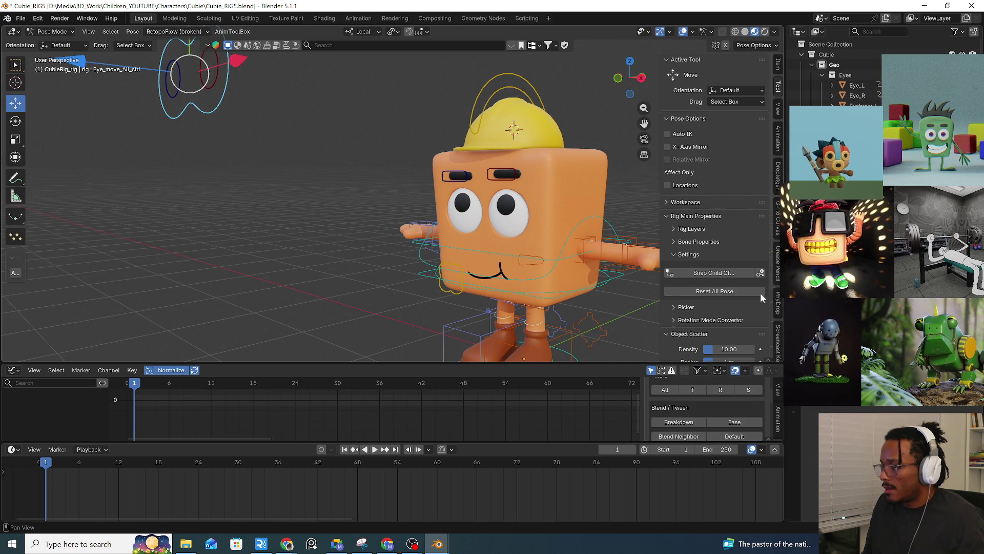
left_click_drag(620, 277, 600, 296)
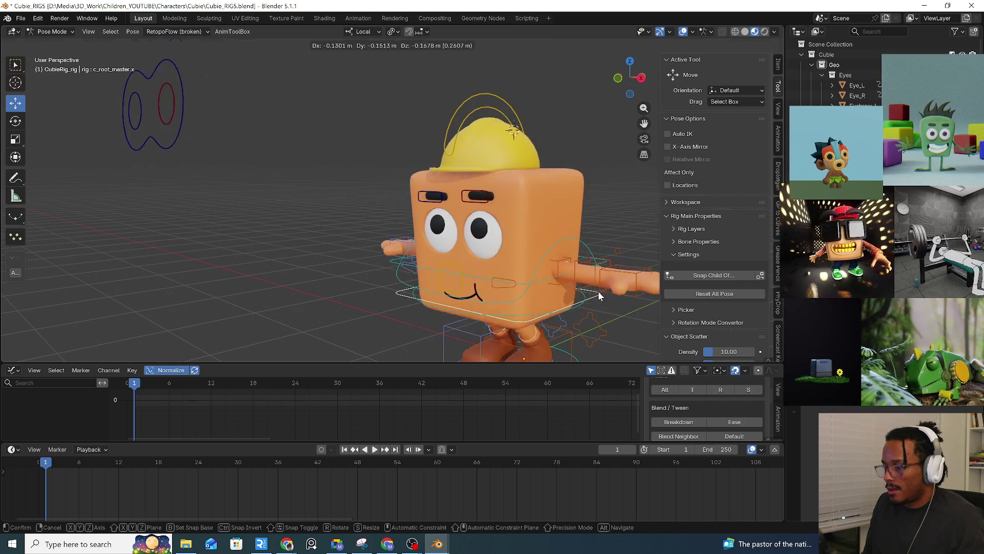
key("Escape")
key("ctrl+z")
Move the eye target onto the face, test a rig move, and undo a trial pose reset.
mouse_move(287, 146)
left_mouse_down()
mouse_move(323, 189)
mouse_move(595, 220)
left_mouse_up()
mouse_move(599, 275)
left_mouse_down()
mouse_move(525, 197)
mouse_move(585, 241)
mouse_move(578, 227)
left_mouse_up()
key("Escape")
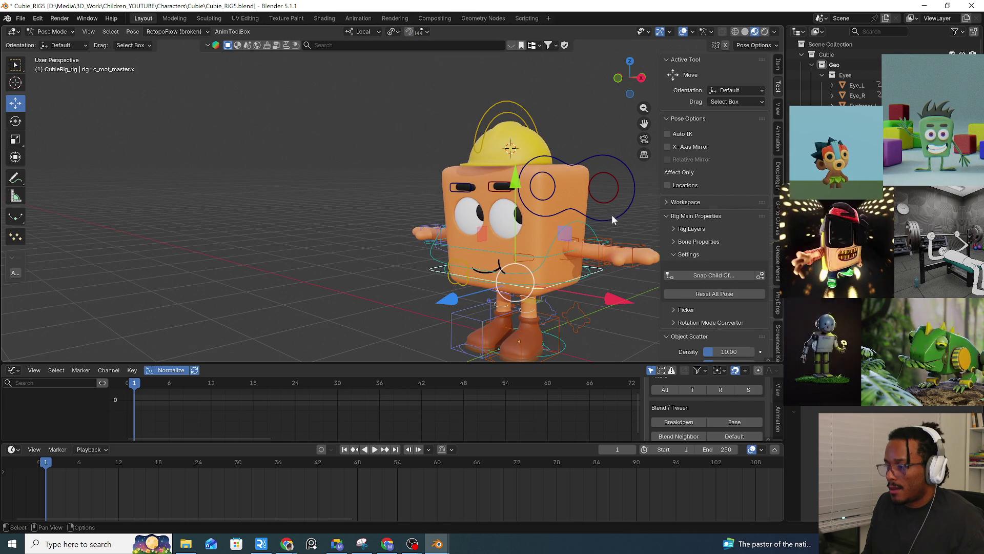
left_click(615, 217)
key("q")
left_click(614, 218)
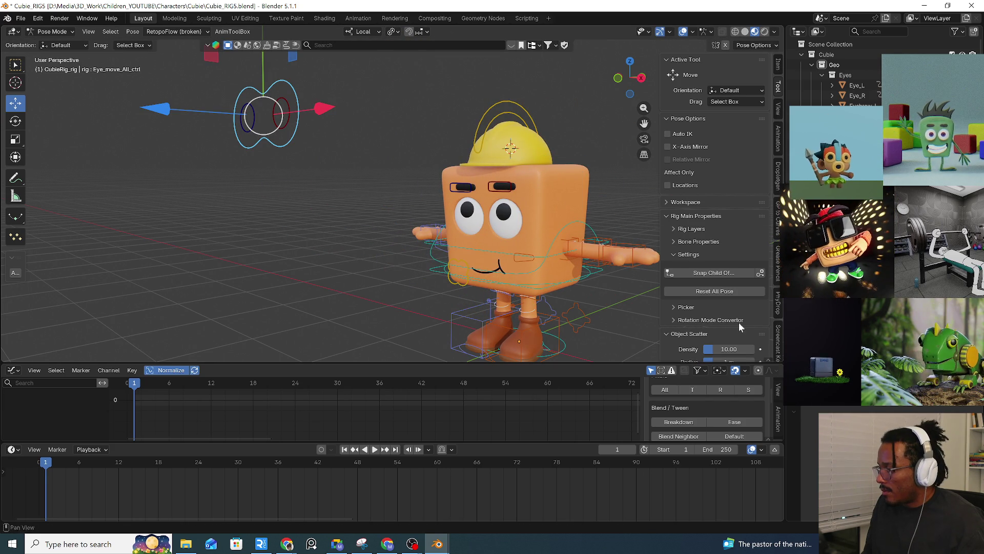
key("ctrl+z")
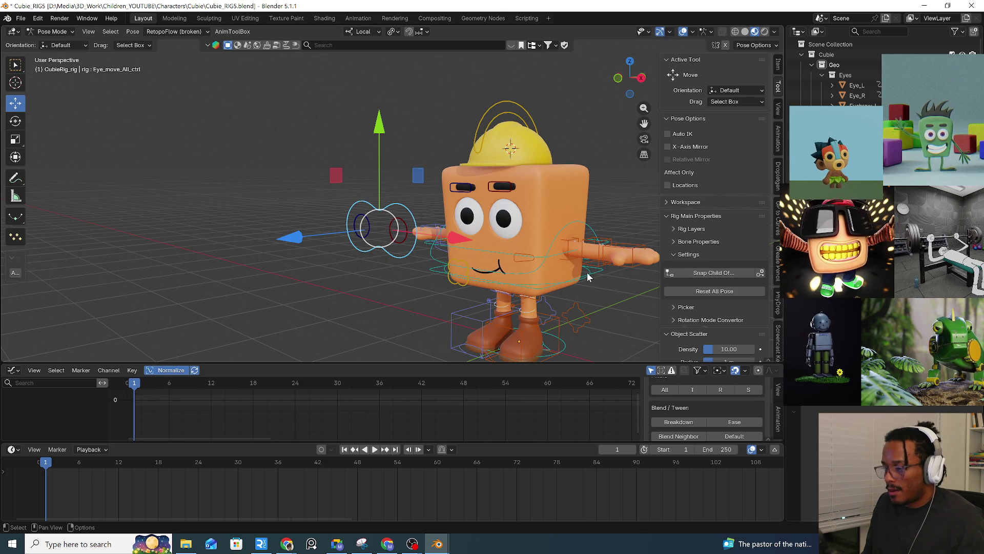
Test-move the character, try raising the eye target above the hat and undo it.
left_click(590, 274)
key("g")
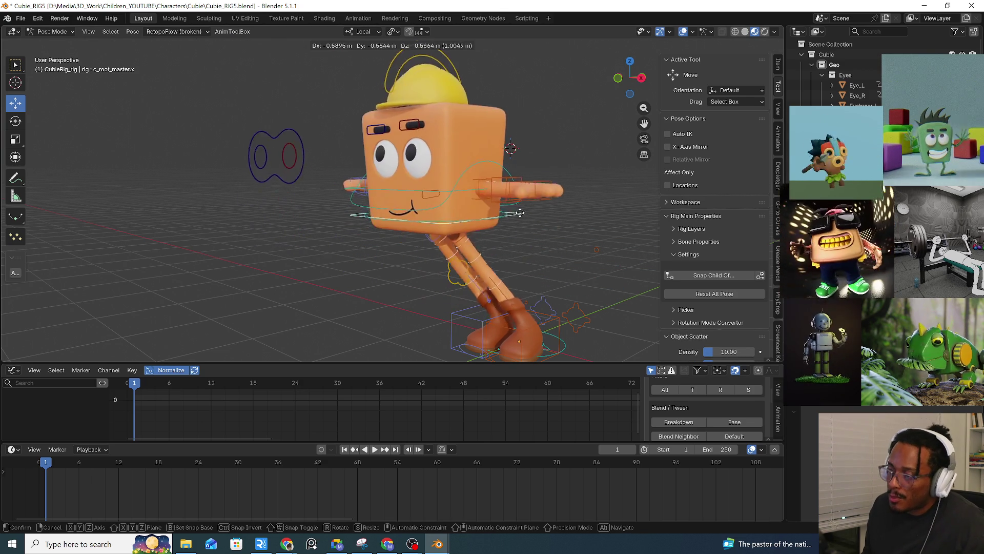
key("Escape")
mouse_move(577, 269)
middle_mouse_down()
mouse_move(610, 277)
mouse_move(557, 281)
middle_mouse_up()
mouse_move(585, 289)
left_mouse_down()
mouse_move(520, 280)
mouse_move(588, 265)
left_mouse_up()
key("Escape")
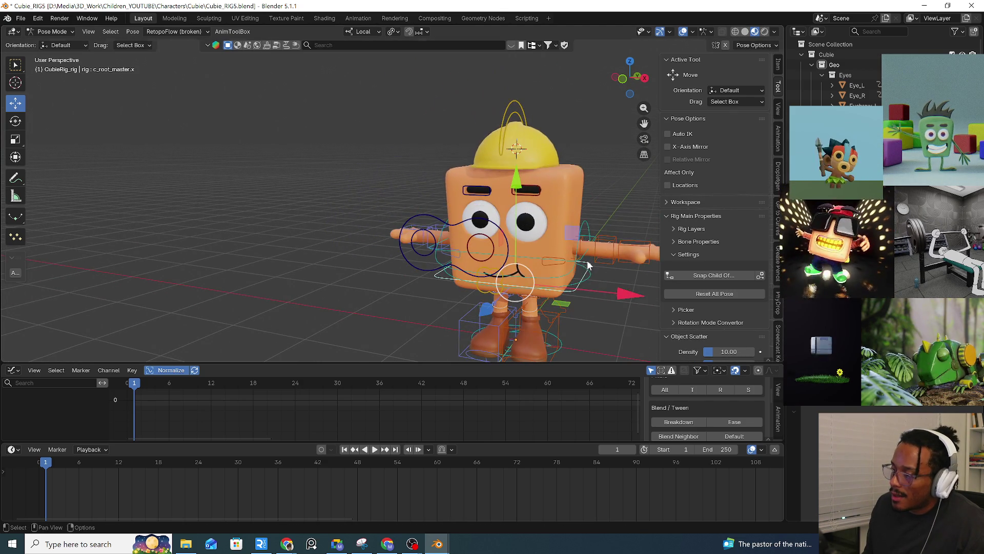
left_click(423, 268)
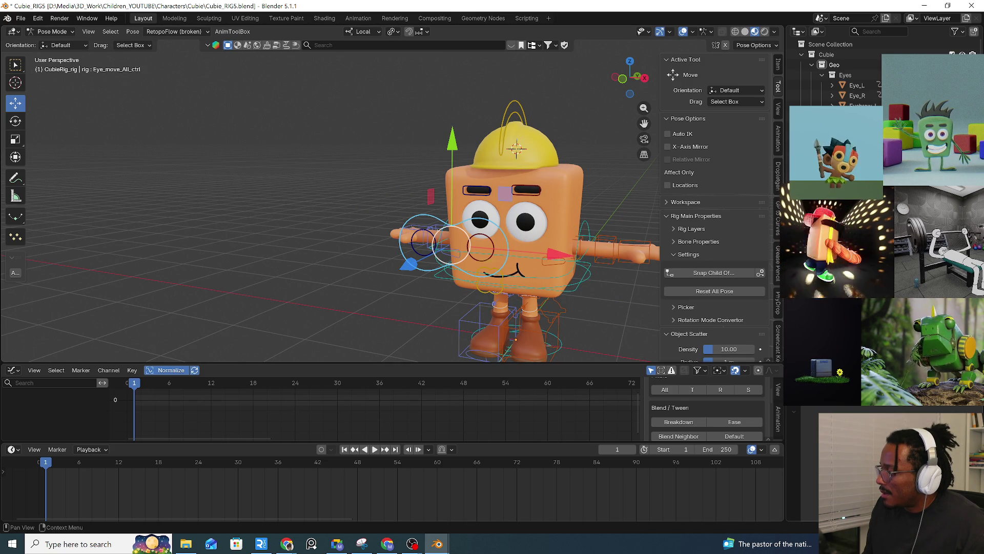
left_click_drag(452, 143, 448, 12)
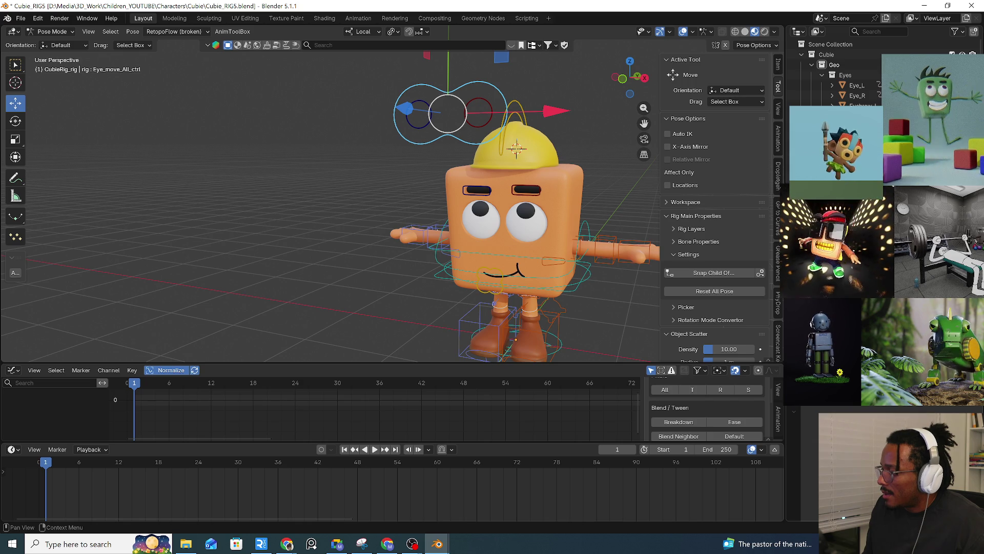
key("ctrl+z")
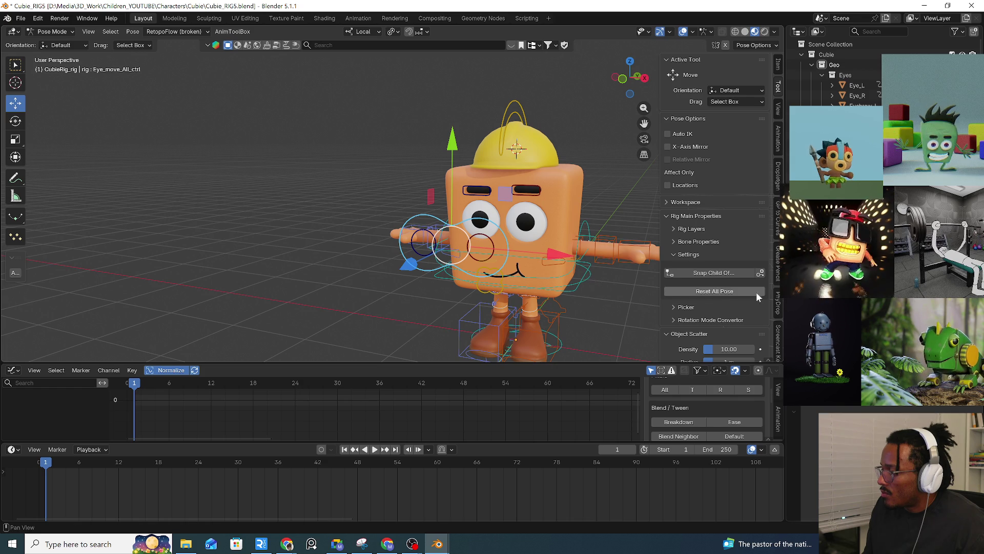
mouse_move(576, 291)
left_mouse_down()
mouse_move(641, 270)
mouse_move(432, 298)
mouse_move(632, 297)
left_mouse_up()
Test-move the character several times with the eye-target control selected, cancelling each move.
right_click(632, 297)
left_click(470, 276)
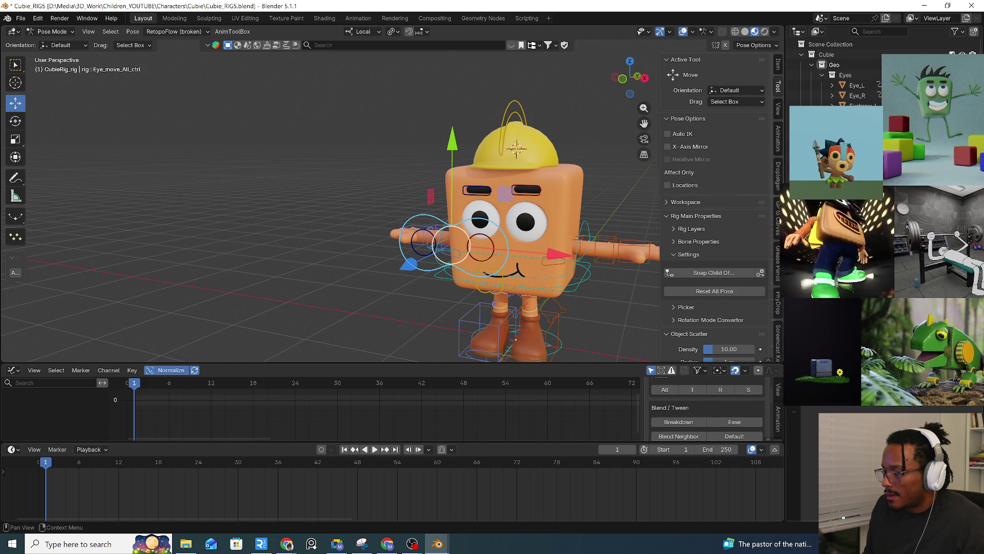
mouse_move(553, 292)
left_mouse_down()
mouse_move(501, 242)
mouse_move(516, 165)
mouse_move(572, 291)
mouse_move(520, 282)
mouse_move(530, 225)
mouse_move(508, 287)
mouse_move(630, 302)
mouse_move(590, 302)
mouse_move(482, 266)
mouse_move(454, 233)
mouse_move(447, 304)
mouse_move(318, 169)
mouse_move(395, 236)
mouse_move(530, 256)
left_mouse_up()
key("Escape")
left_click(507, 250)
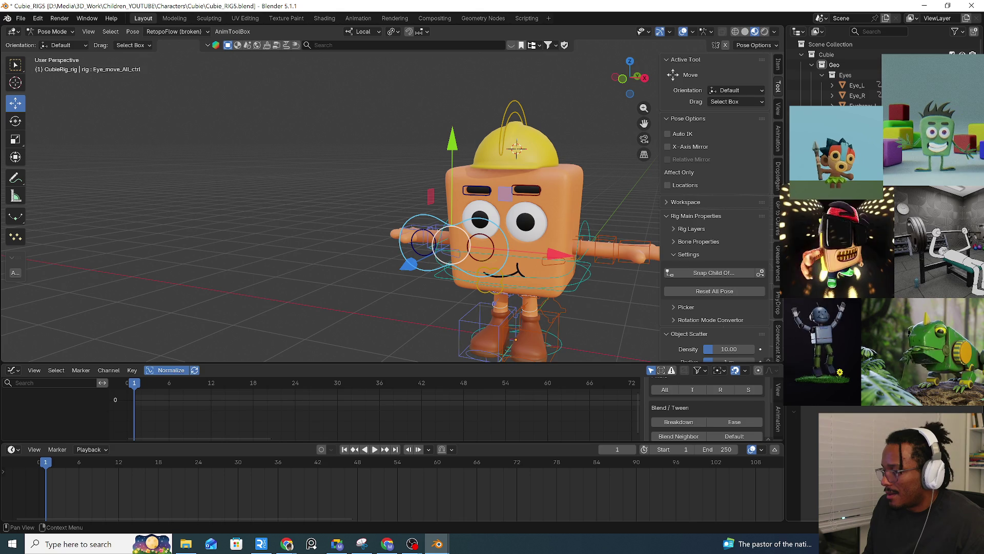
mouse_move(571, 288)
left_mouse_down()
mouse_move(519, 230)
mouse_move(622, 241)
mouse_move(618, 274)
left_mouse_up()
key("Escape")
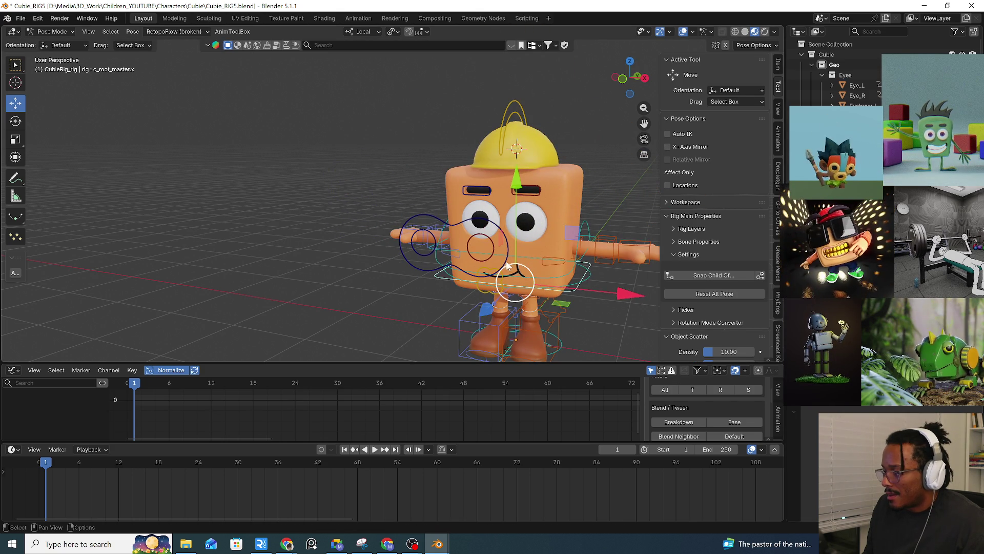
Stretch-test the body around the eye-target control, then check the bone constraint list without adding one.
left_click(507, 265)
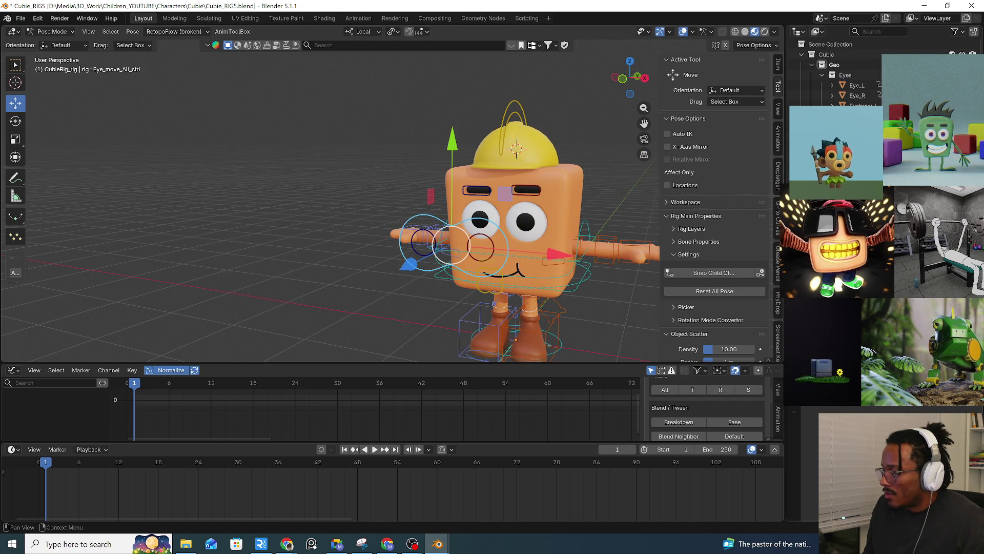
mouse_move(508, 265)
left_mouse_down()
mouse_move(564, 231)
mouse_move(606, 274)
left_mouse_up()
key("Escape")
left_click(507, 265)
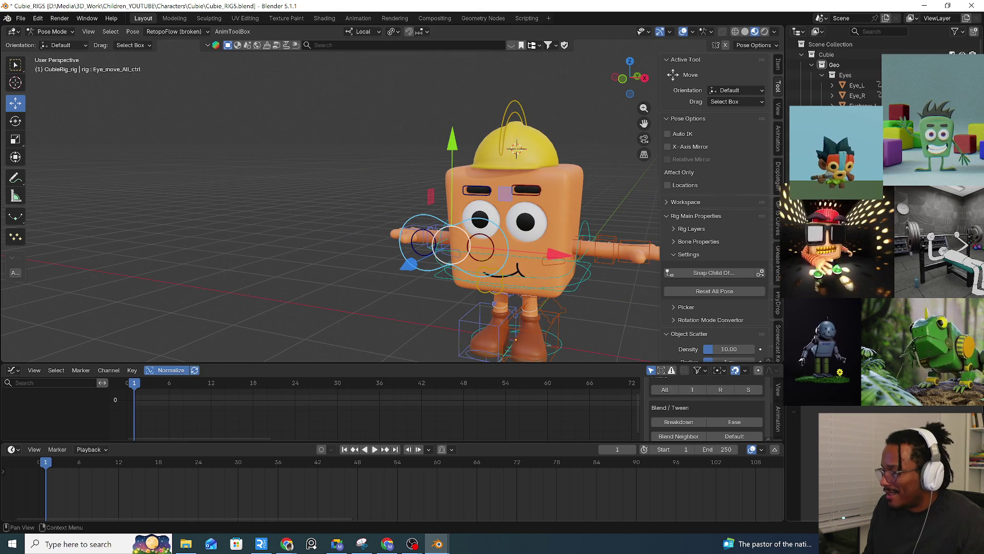
left_click(714, 275)
key("Escape")
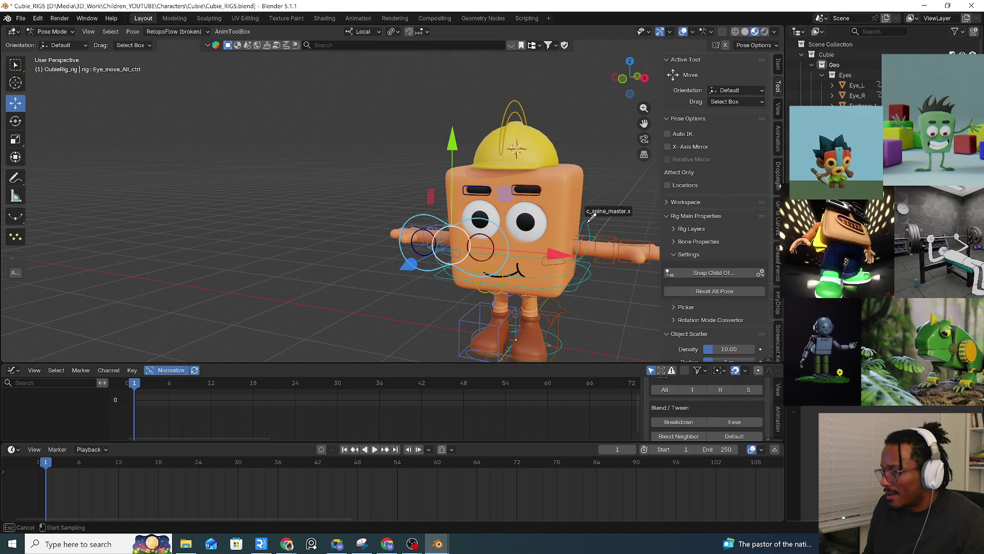
Select c_root_master.x and try moving the whole body with G, cancelling the moves.
left_click(579, 286)
key("g")
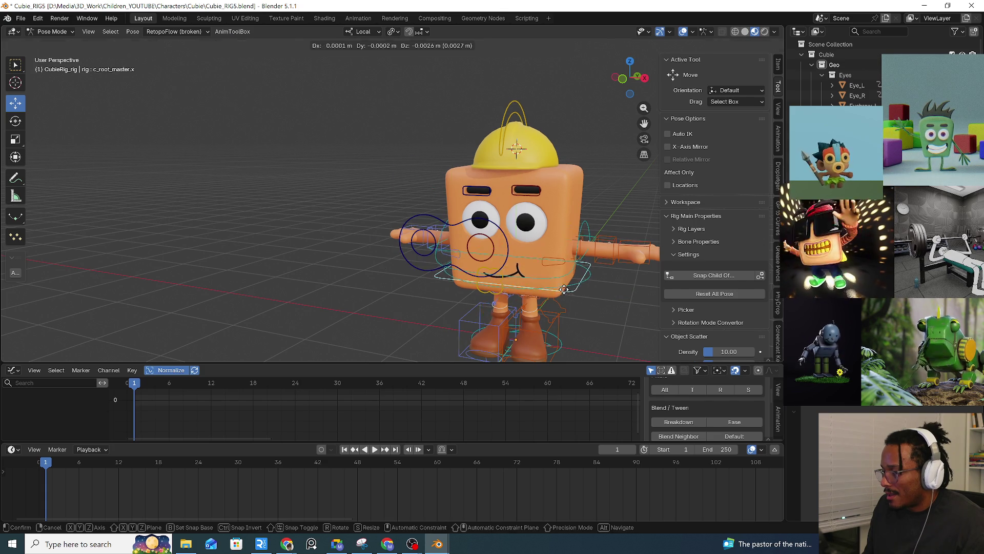
key("Escape")
key("g")
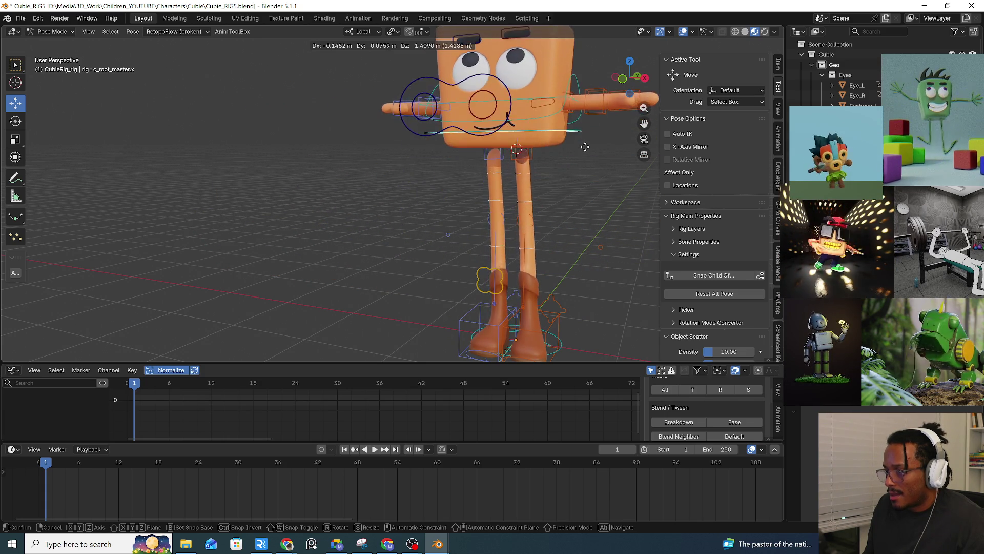
right_click(586, 180)
left_click(509, 242)
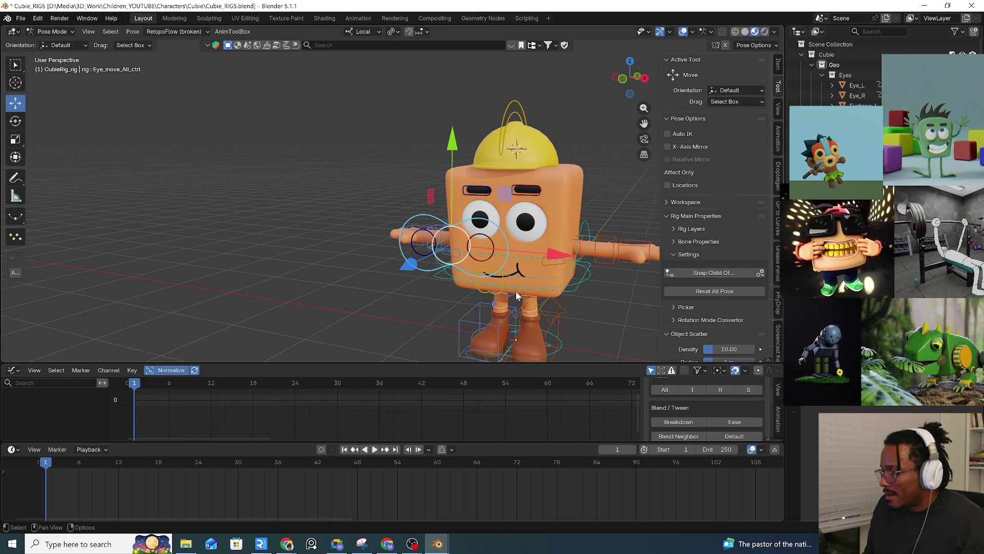
mouse_move(574, 293)
left_mouse_down()
mouse_move(550, 249)
mouse_move(584, 175)
mouse_move(505, 317)
mouse_move(359, 302)
mouse_move(533, 312)
left_mouse_up()
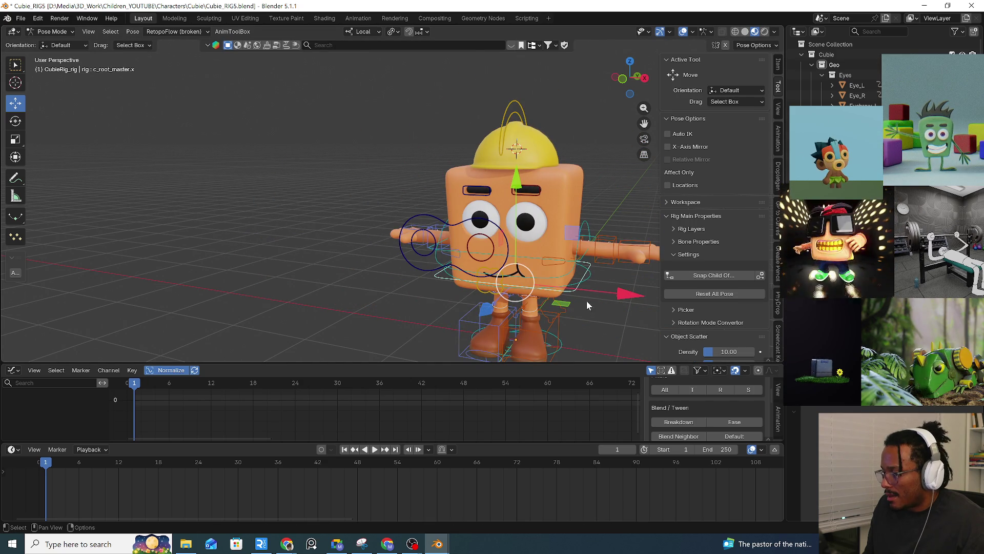
Lift the character upward, leaving the eye-target control below the face, then reset it with Alt+G.
left_click(589, 278)
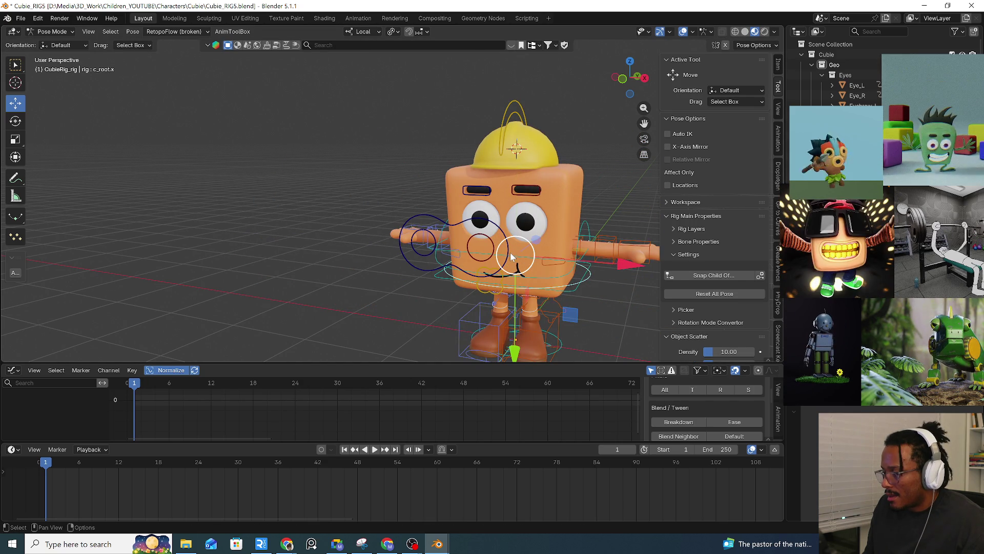
left_click(510, 251)
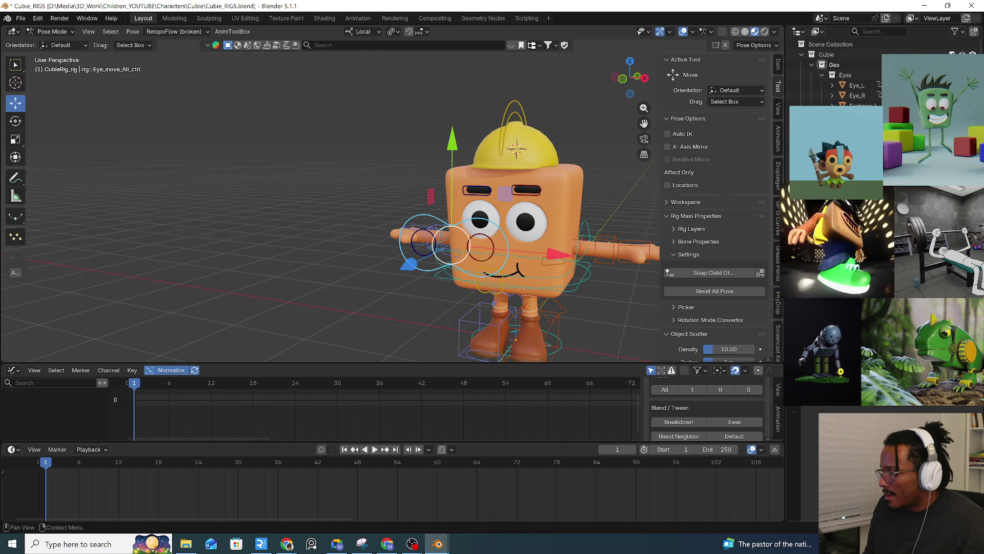
mouse_move(579, 292)
left_mouse_down()
mouse_move(537, 206)
mouse_move(567, 264)
left_mouse_up()
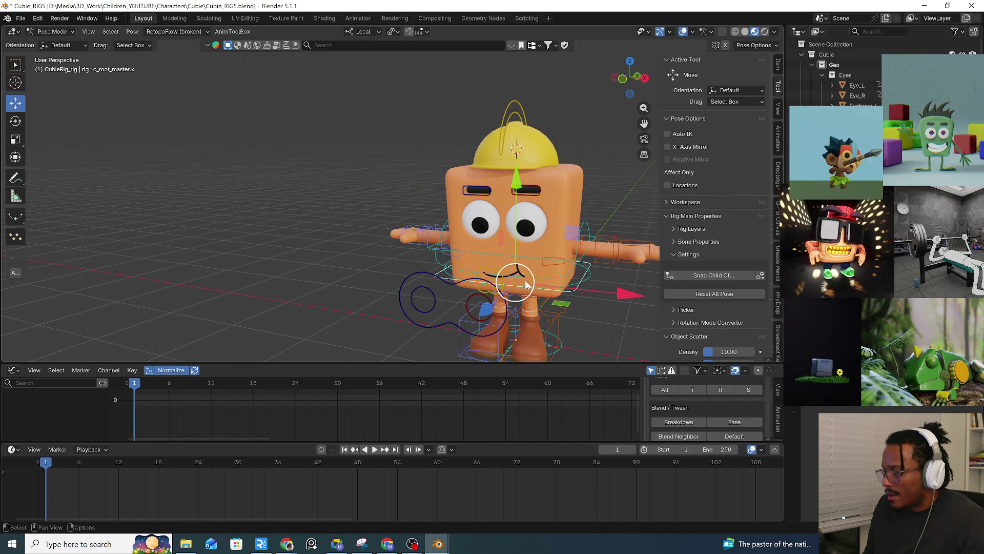
left_click(484, 282)
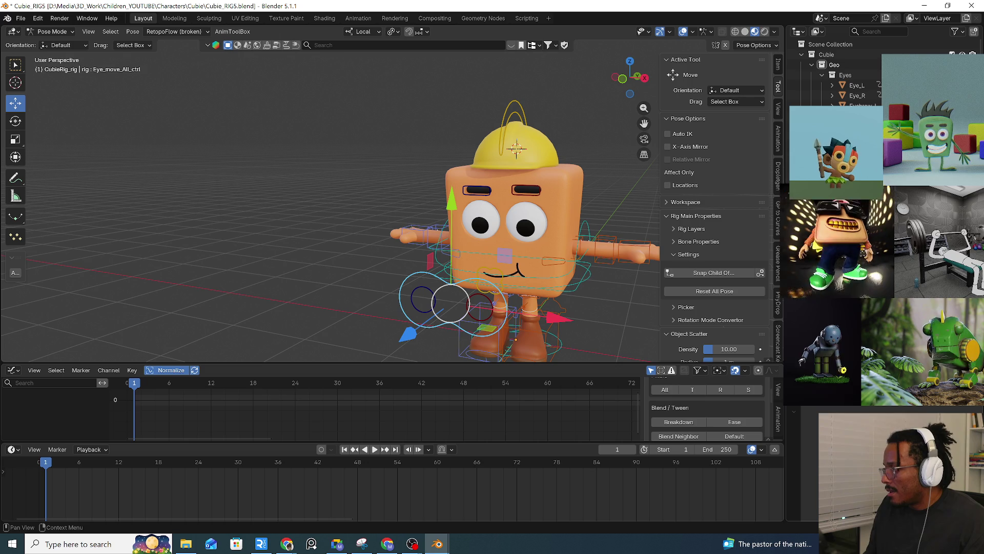
key("alt+g")
Check the bone constraint list, then eyedrop CubieRig_rig from the viewport as the target.
key("ctrl+shift+c")
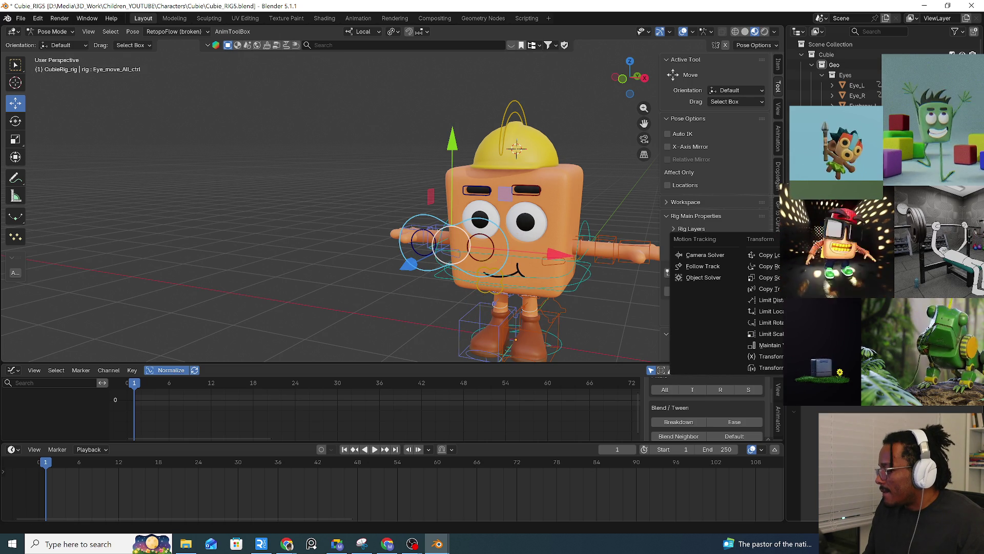
key("Escape")
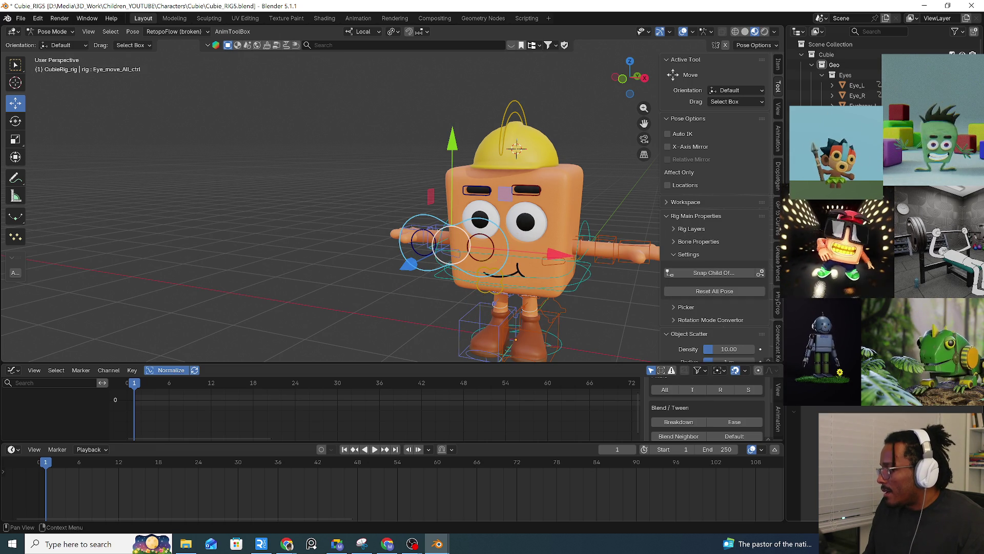
left_click(588, 219)
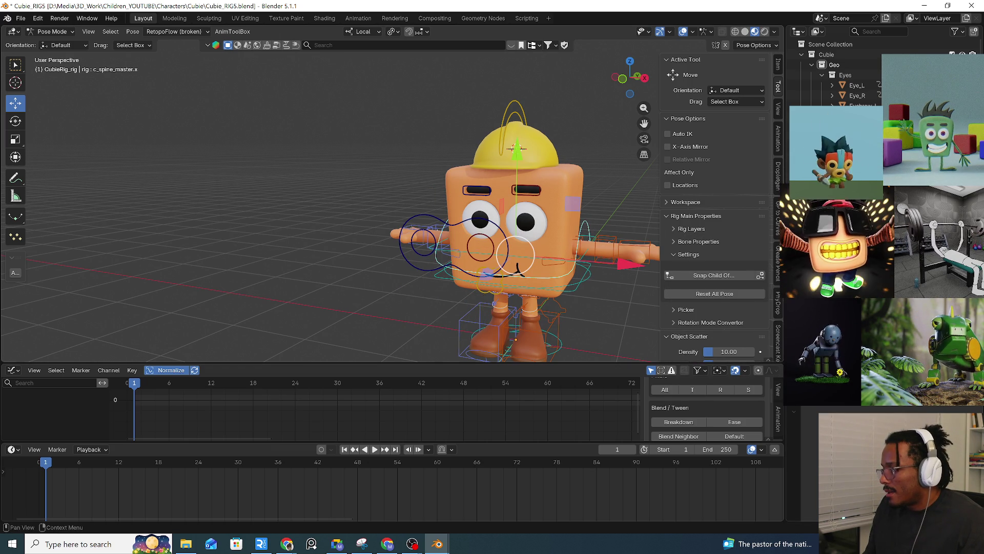
left_click(450, 245)
left_click(760, 273)
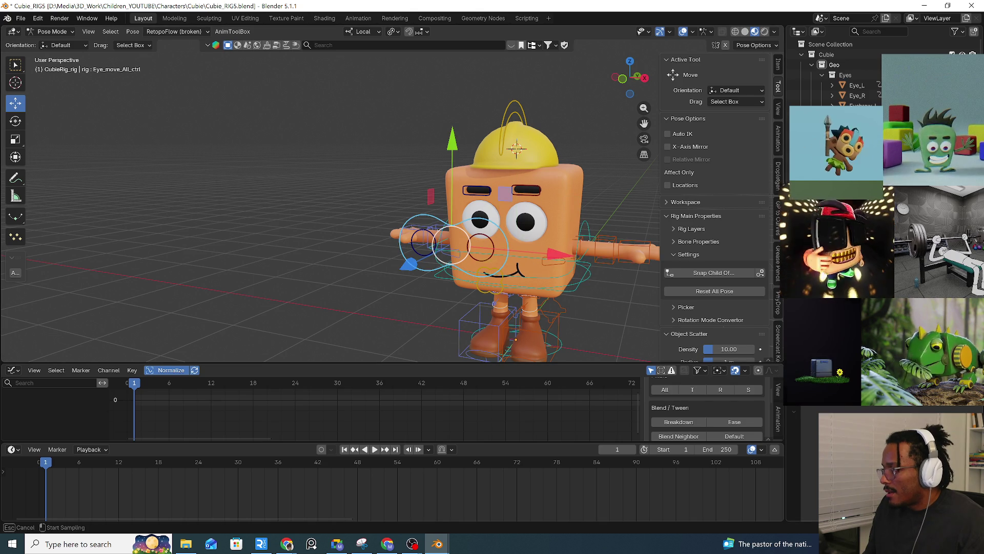
left_click(588, 226)
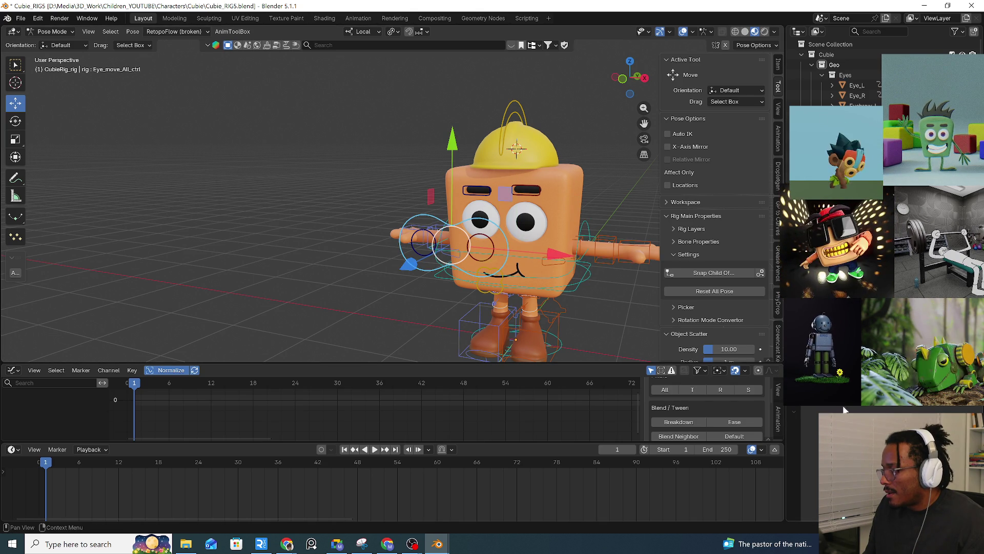
Pick c_spine_master.x as the target bone and test by moving the rig and tilting the spine.
key("ctrl+shift+c")
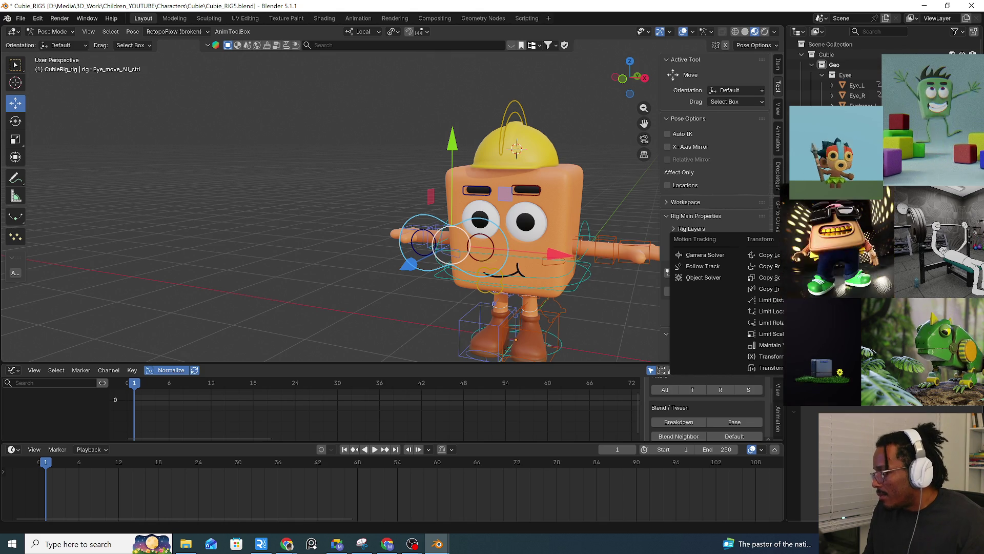
key("Escape")
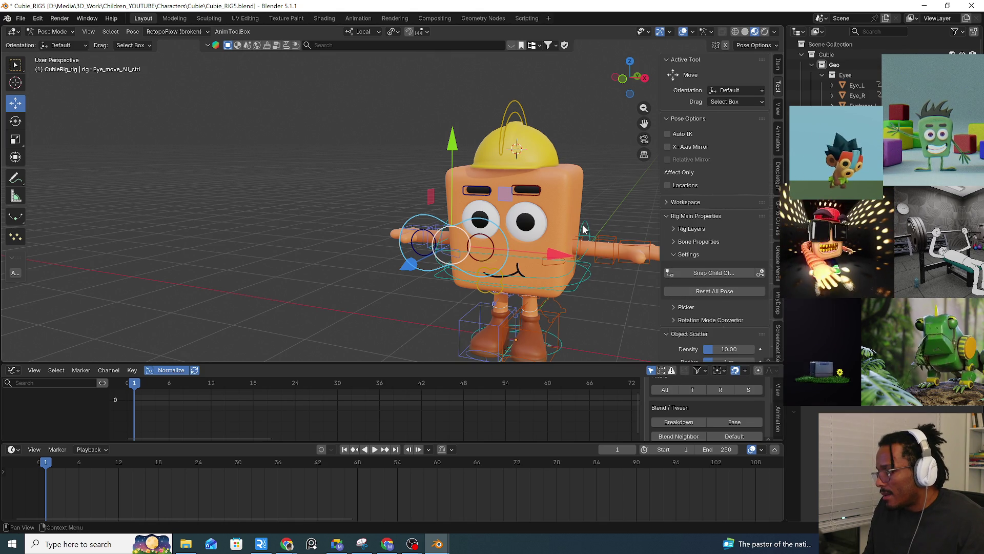
left_click(592, 220)
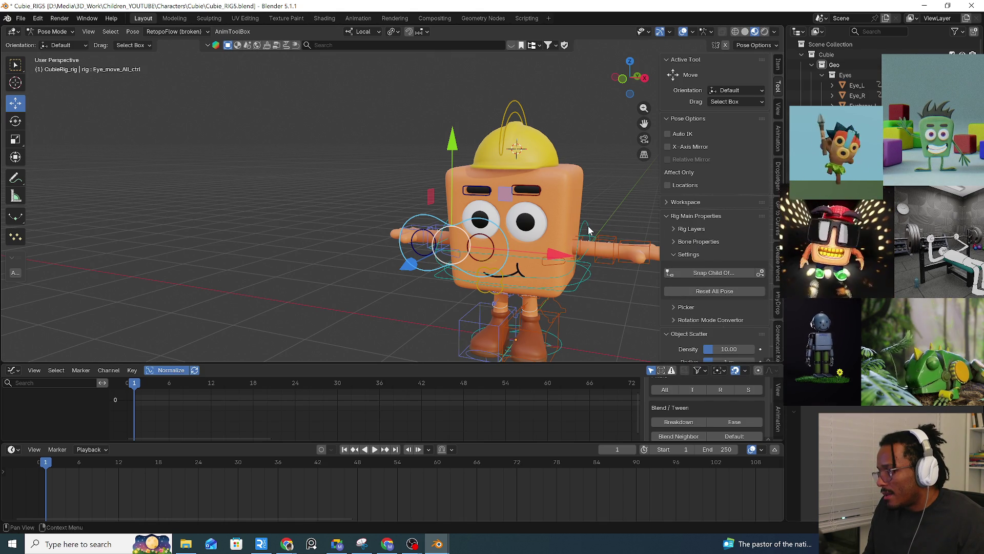
mouse_move(576, 290)
left_mouse_down()
mouse_move(584, 295)
mouse_move(569, 287)
mouse_move(594, 274)
left_mouse_up()
left_click(588, 229)
key("r")
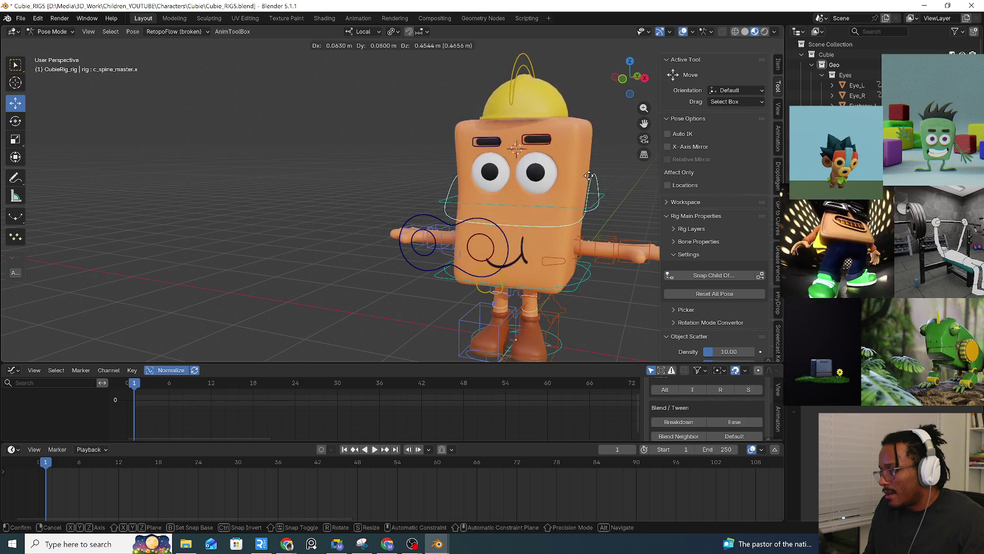
key("Escape")
For the eye-target control, confirm CubieRig_rig as target object and c_spine_master.x as target bone.
left_click(498, 233)
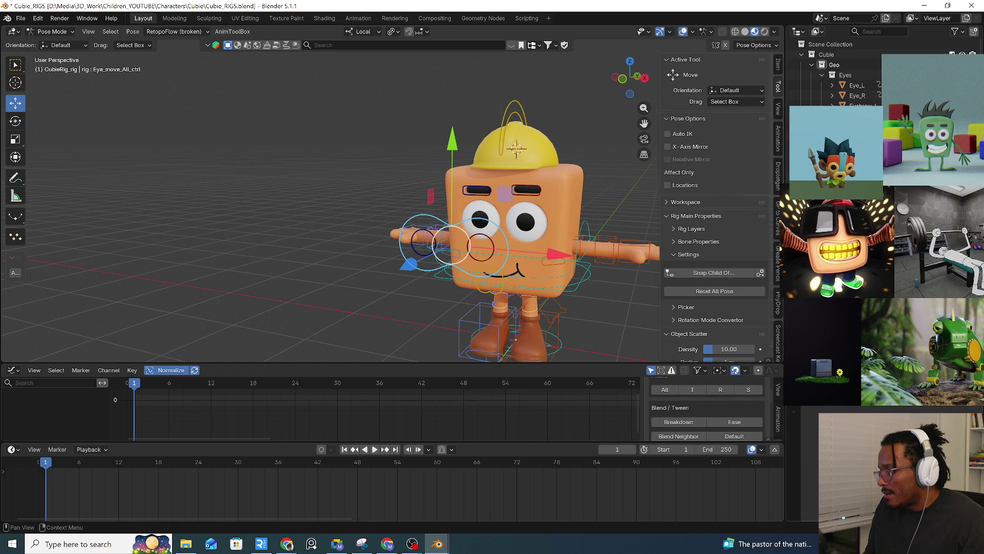
key("shift+ctrl+c")
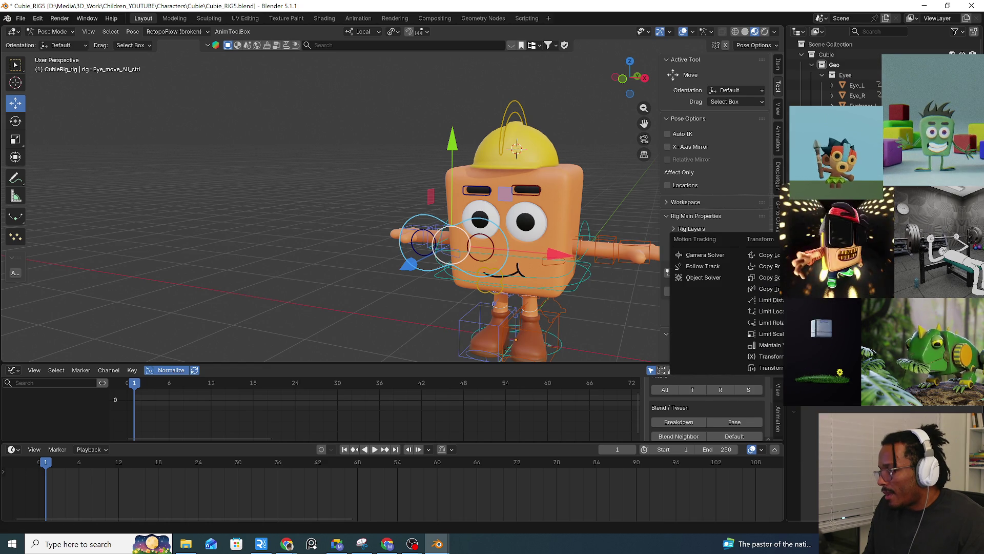
key("Escape")
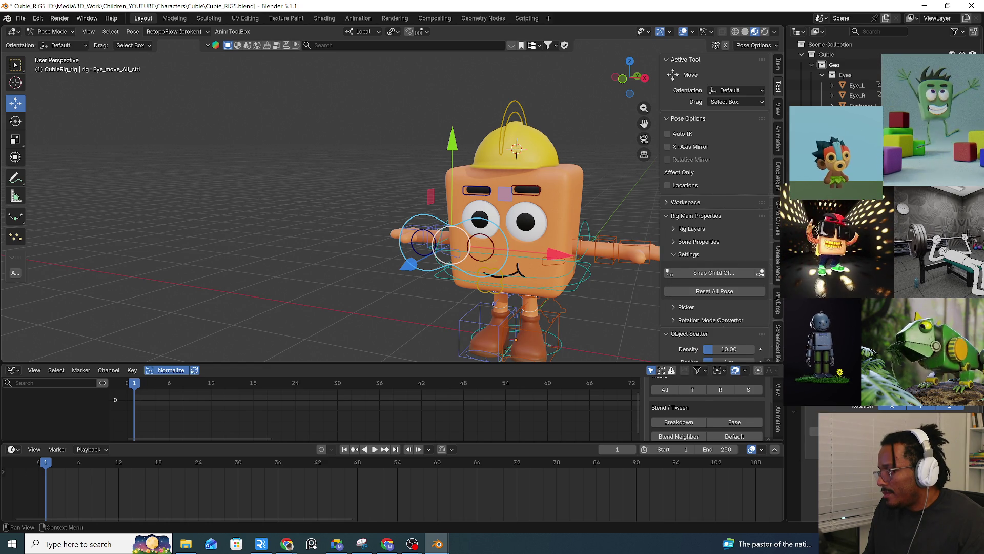
left_click(588, 219)
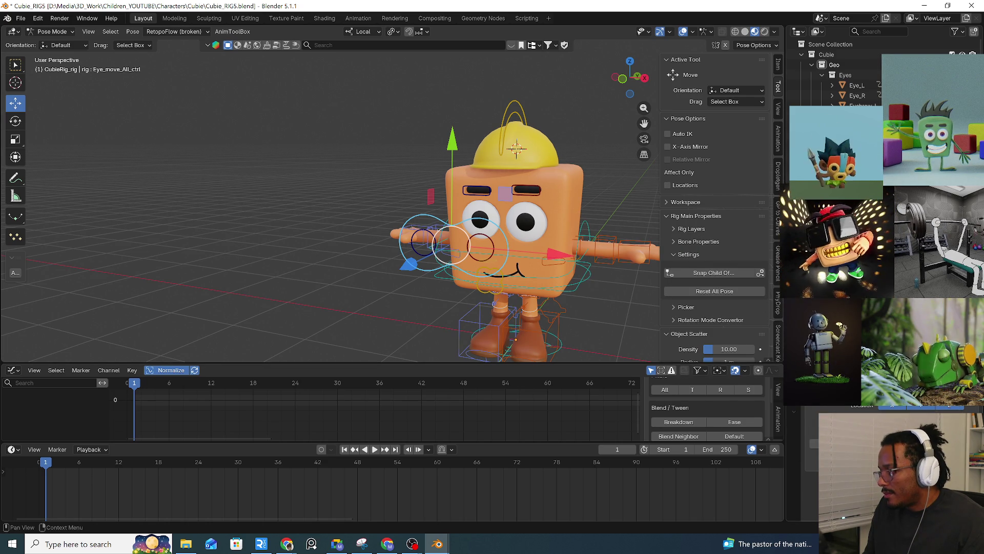
left_click(592, 220)
mouse_move(483, 277)
left_mouse_down()
mouse_move(492, 279)
mouse_move(446, 256)
mouse_move(484, 277)
left_mouse_up()
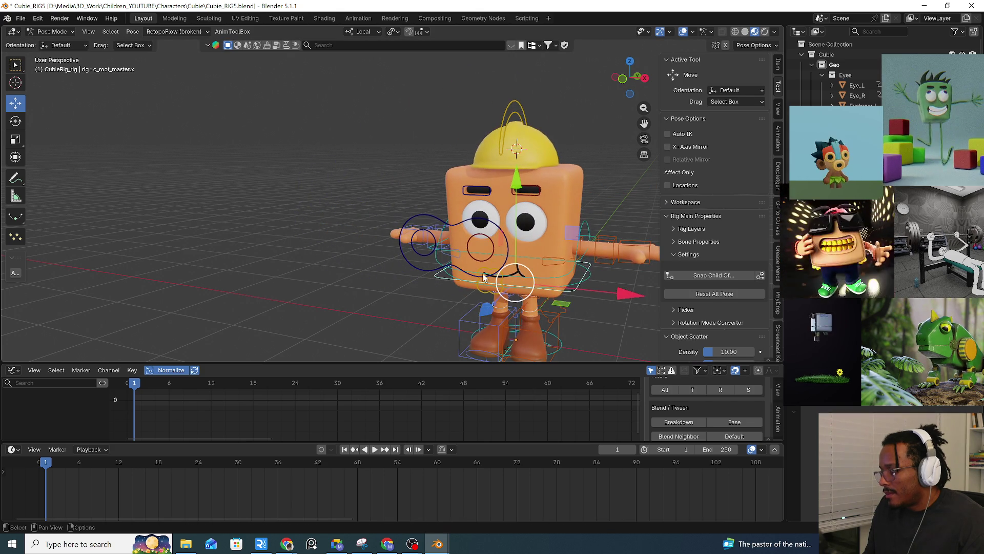
left_click(479, 262)
mouse_move(578, 288)
left_mouse_down()
mouse_move(708, 256)
mouse_move(579, 265)
mouse_move(469, 255)
mouse_move(405, 230)
mouse_move(569, 267)
mouse_move(556, 272)
left_mouse_up()
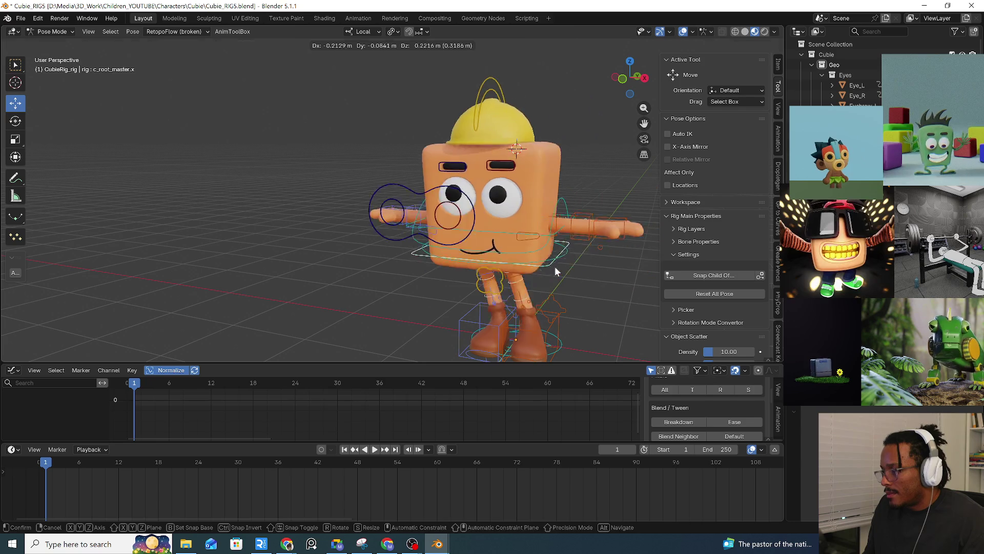
key("Escape")
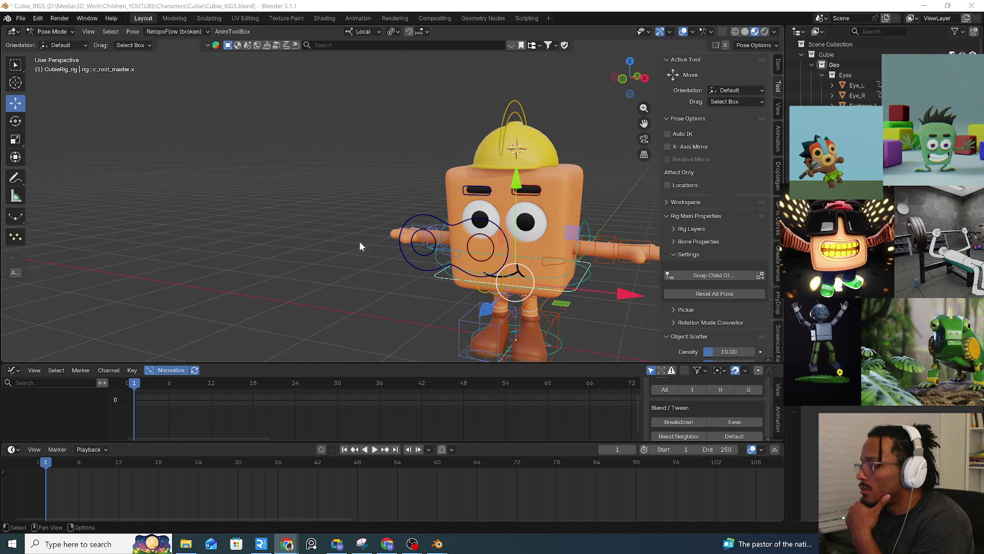
left_click(499, 228)
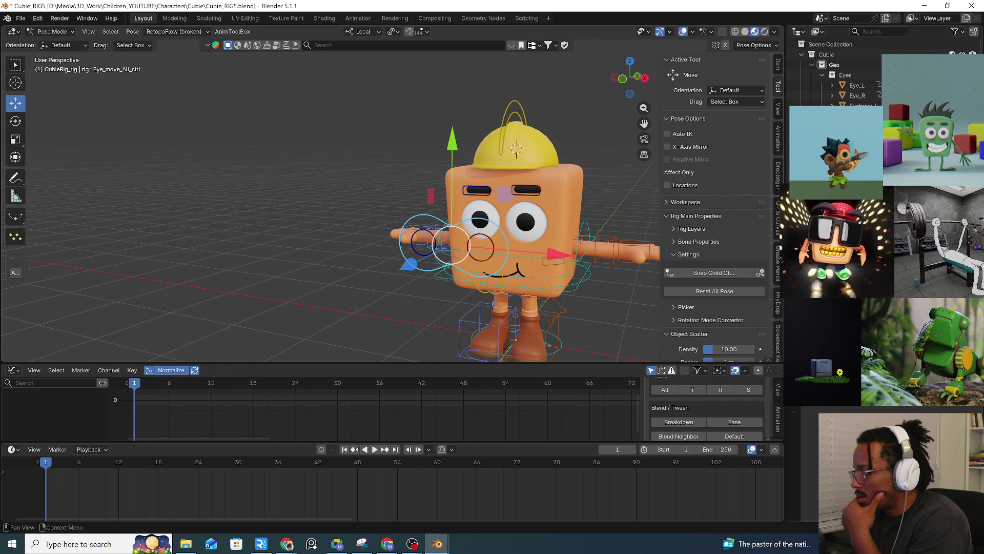
left_click(574, 288)
mouse_move(574, 288)
left_mouse_down()
mouse_move(569, 221)
mouse_move(487, 231)
mouse_move(543, 251)
mouse_move(515, 265)
mouse_move(479, 246)
mouse_move(545, 165)
mouse_move(569, 274)
mouse_move(544, 220)
left_mouse_up()
right_click(516, 265)
right_click(569, 275)
right_click(543, 220)
left_click(479, 246)
key("g")
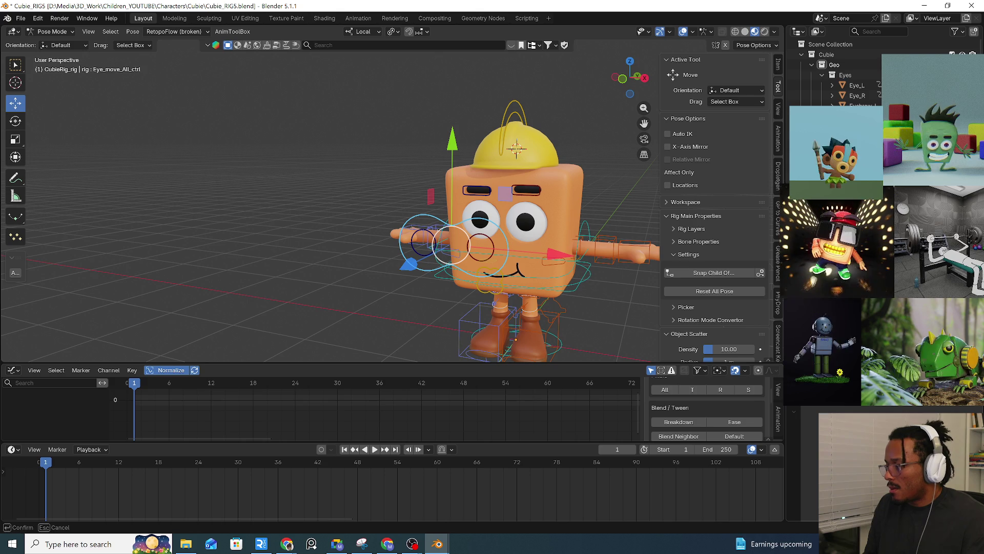
key("Escape")
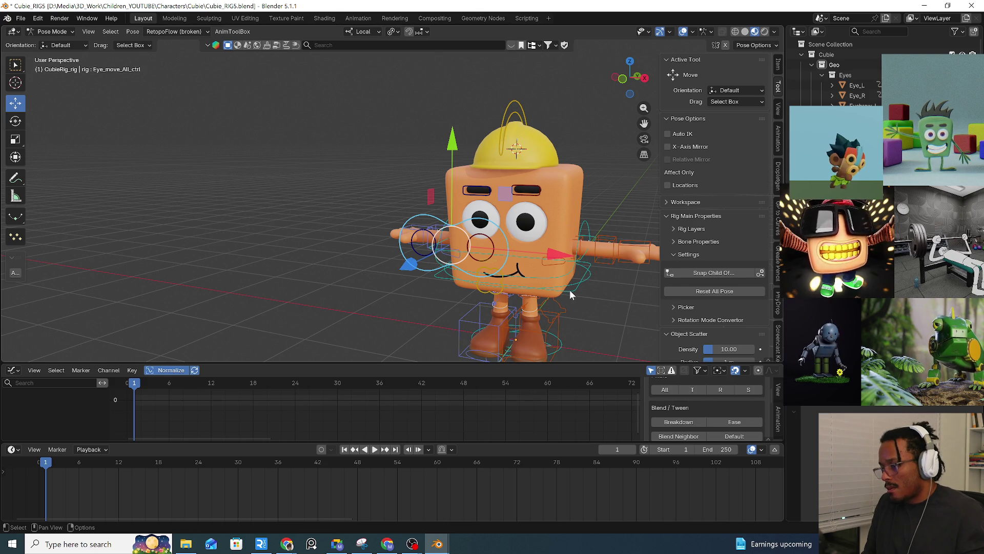
left_click(570, 290)
key("g")
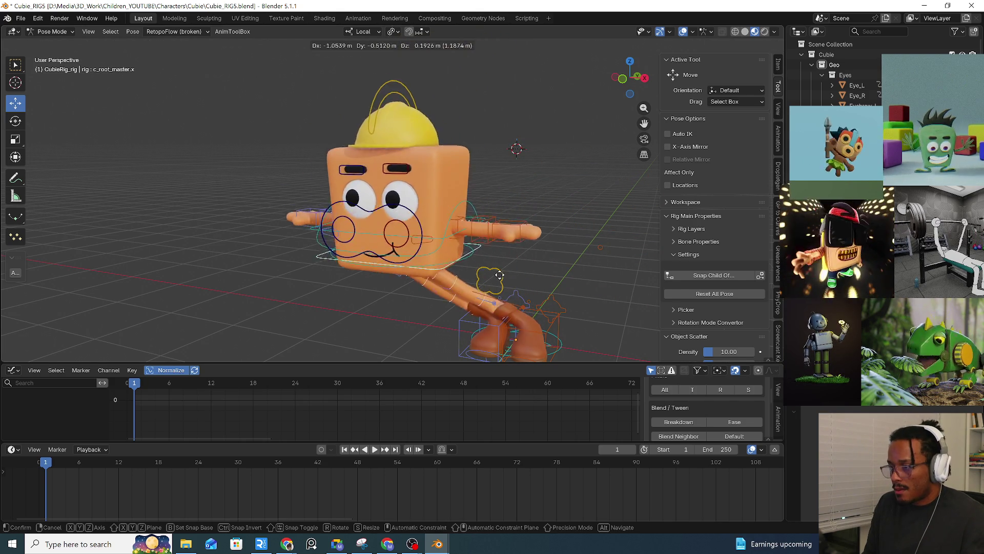
key("Escape")
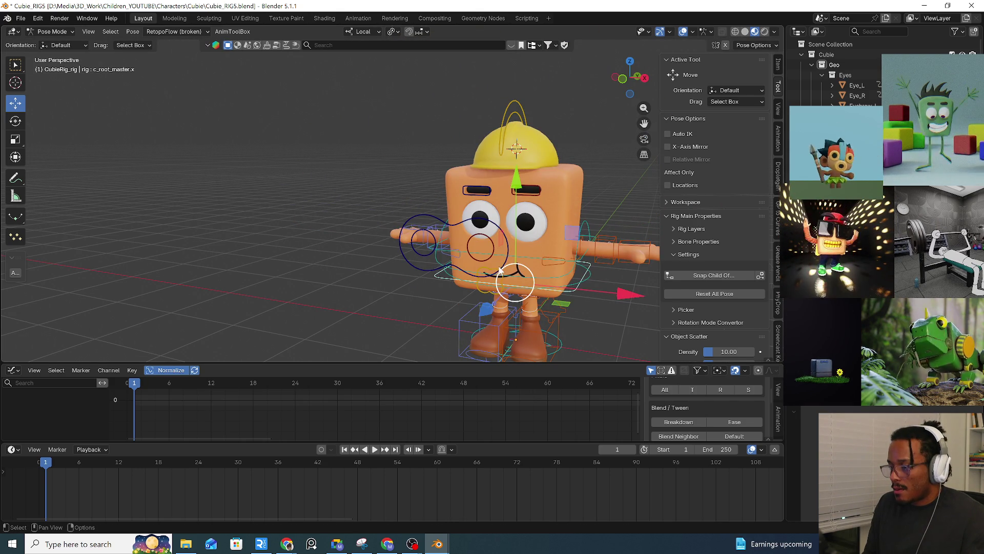
left_click(499, 270)
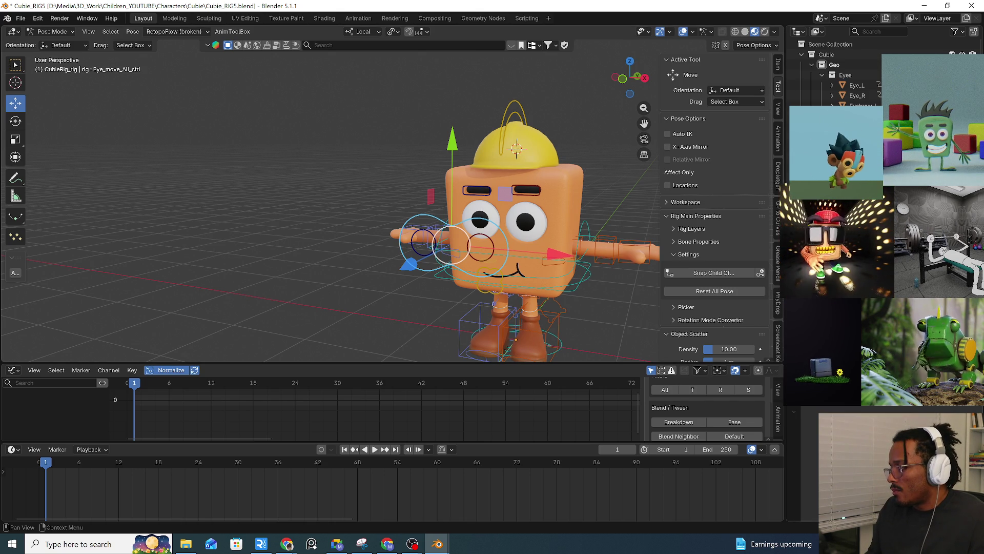
left_click(573, 292)
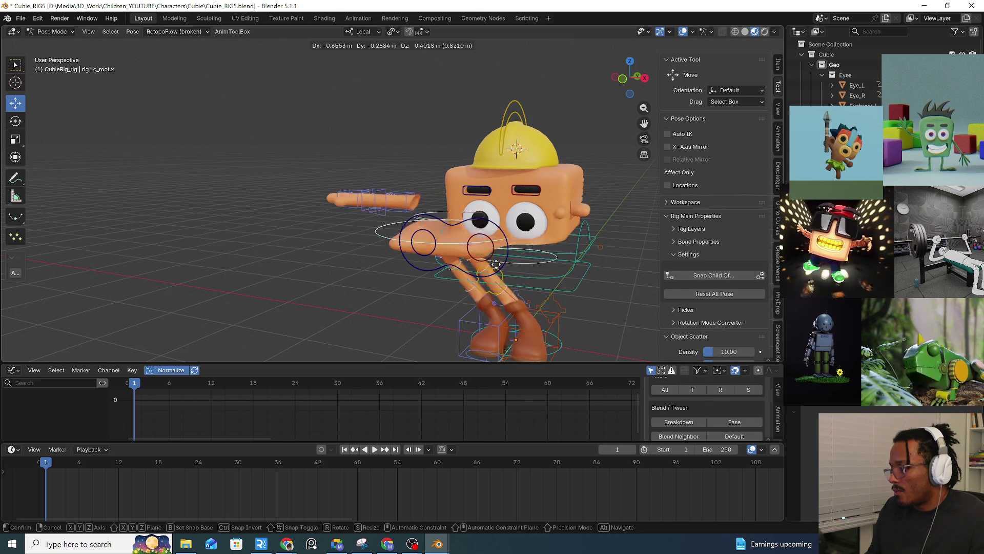